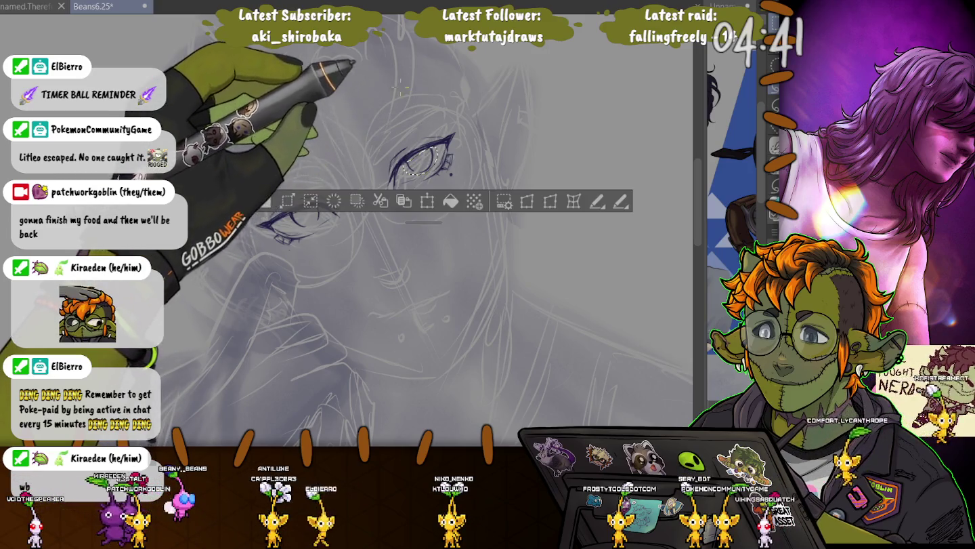
- Shift the inked right eye a few pixels down and left, then deselect it
{"action": "key", "text": "ctrl+t"}
{"action": "left_click_drag", "start_coordinate": [420, 161], "coordinate": [417, 162]}
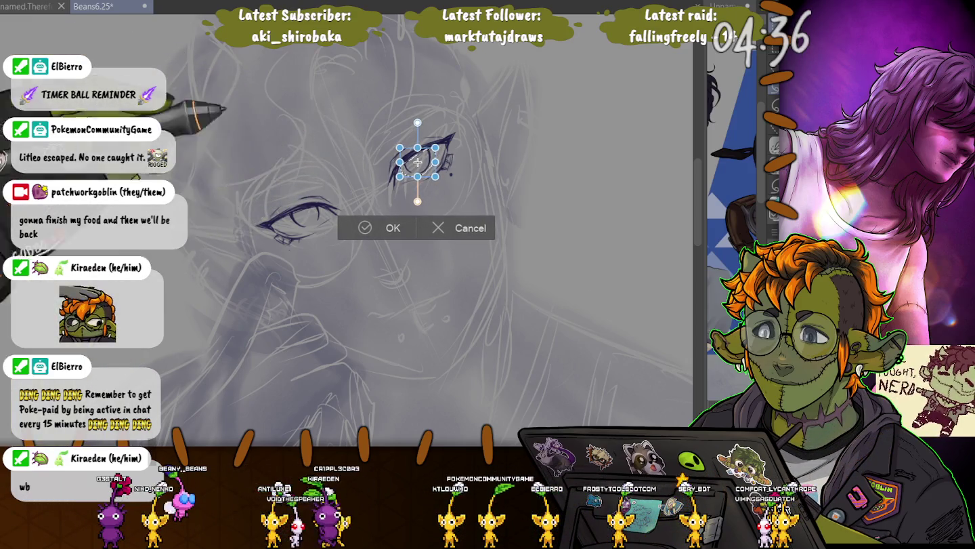
{"action": "key", "text": "Return"}
{"action": "key", "text": "ctrl+d"}
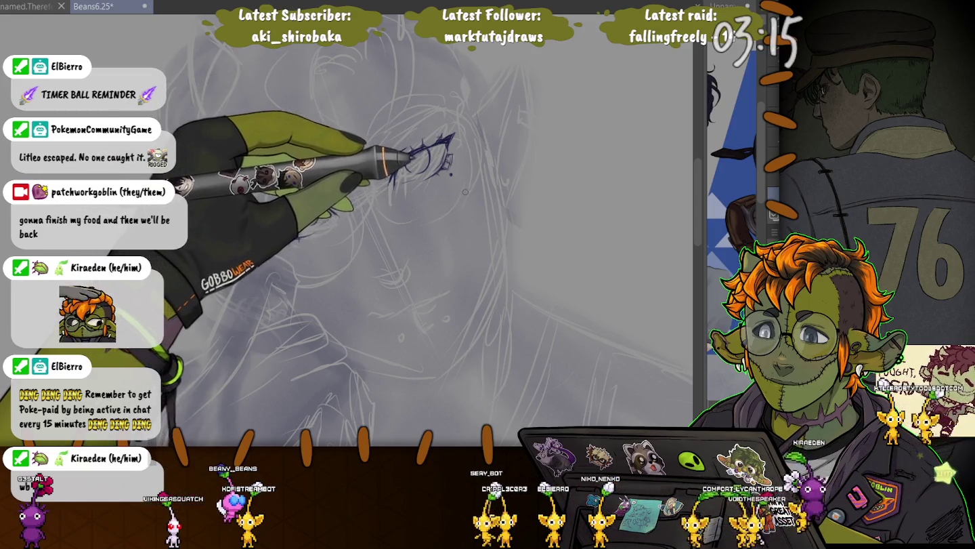
- Try three diagonal trial strokes below the right eye and undo each one
{"action": "left_click_drag", "start_coordinate": [444, 198], "coordinate": [415, 238]}
{"action": "key", "text": "ctrl+z"}
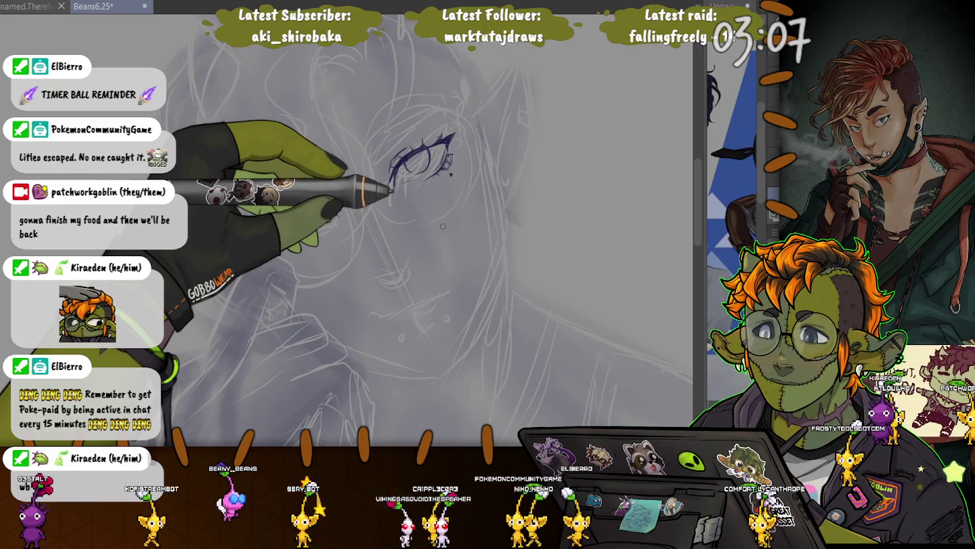
{"action": "left_click_drag", "start_coordinate": [405, 218], "coordinate": [385, 248]}
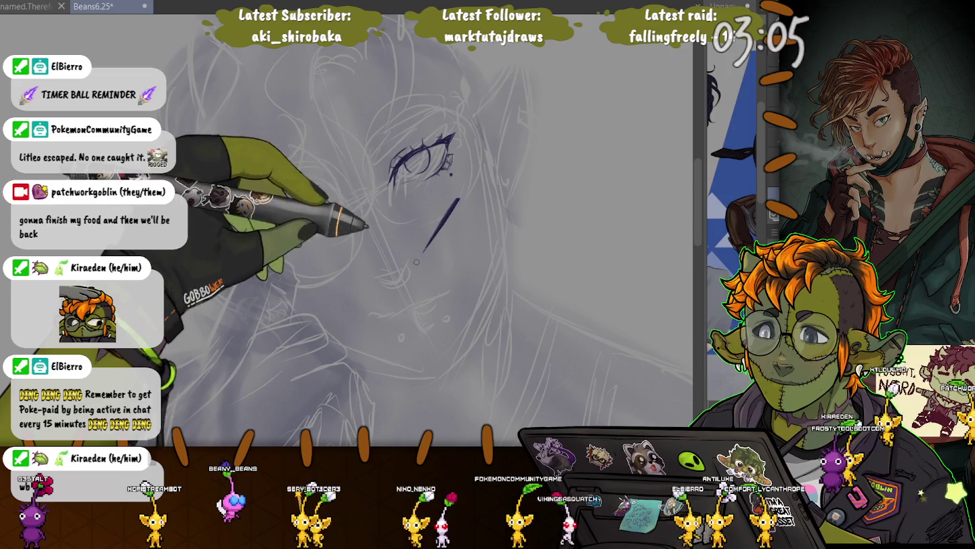
{"action": "key", "text": "ctrl+z"}
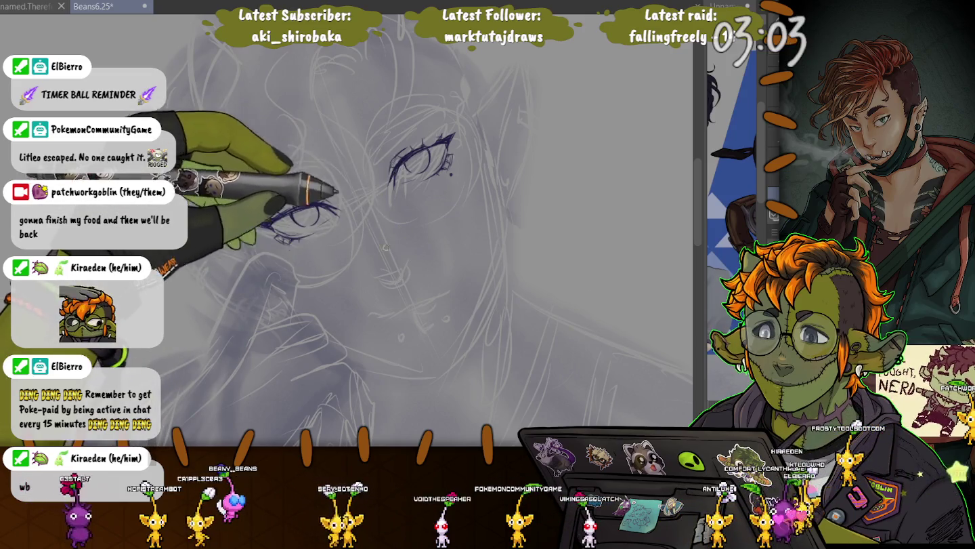
{"action": "left_click_drag", "start_coordinate": [439, 199], "coordinate": [400, 260]}
{"action": "key", "text": "ctrl+z"}
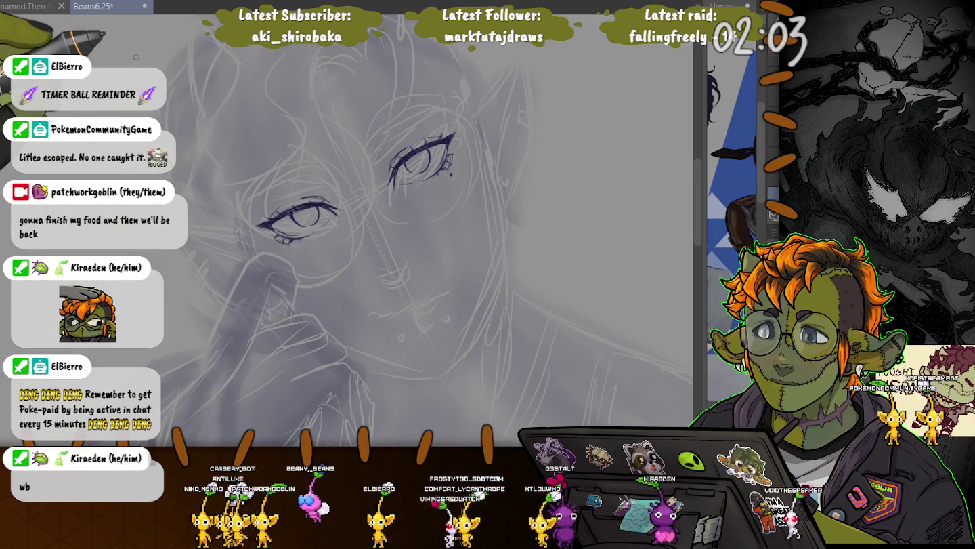
- Mirror the canvas view horizontally to check proportions, then flip it back
{"action": "key", "text": "h"}
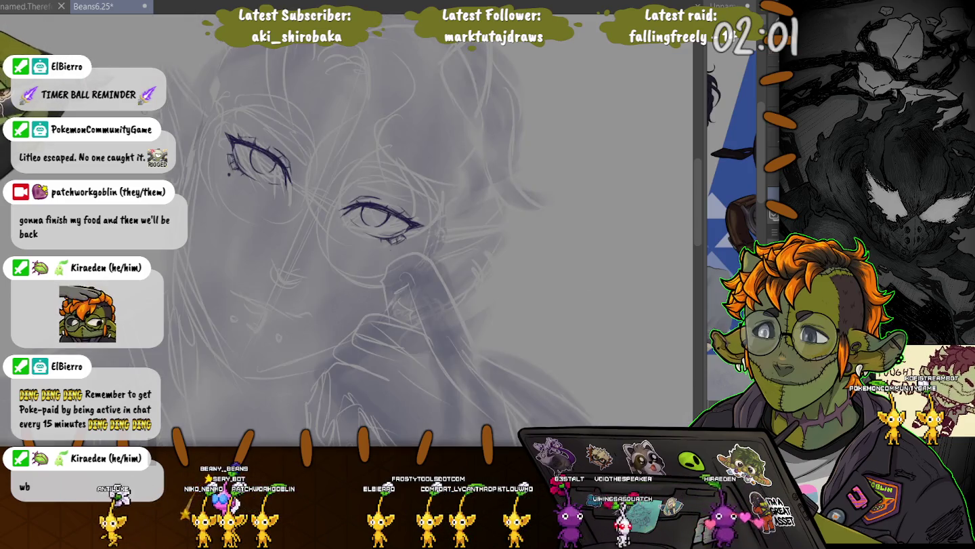
{"action": "key", "text": "h"}
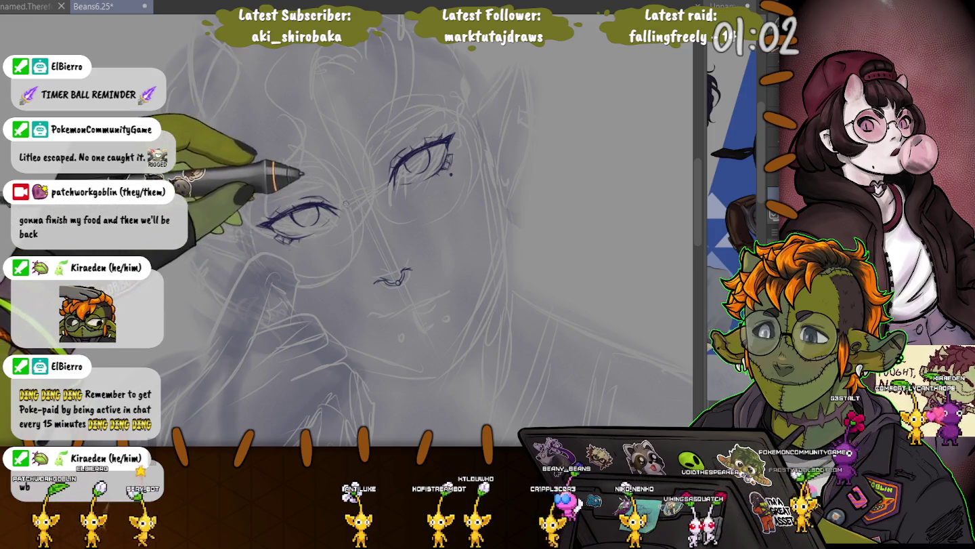
- Ink a thin cheek contour, refine the left eye's outline and lower lid, and rotate the canvas
{"action": "left_click_drag", "start_coordinate": [344, 225], "coordinate": [341, 286]}
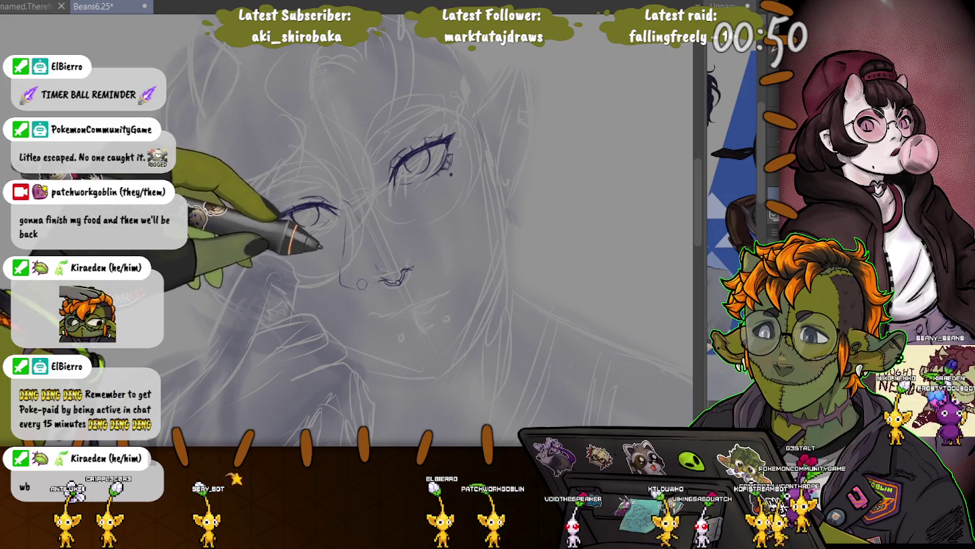
{"action": "left_click_drag", "start_coordinate": [258, 227], "coordinate": [335, 215]}
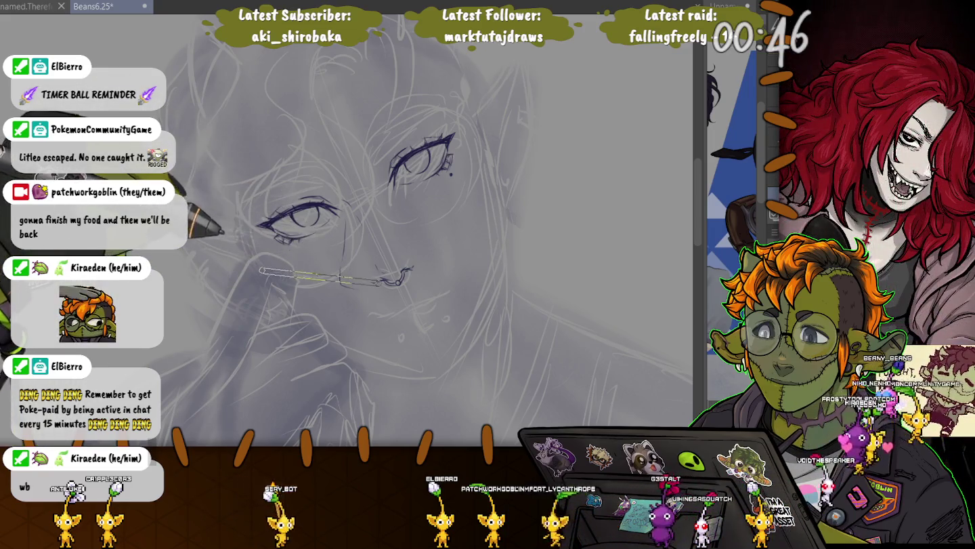
{"action": "key", "text": "asciicircum"}
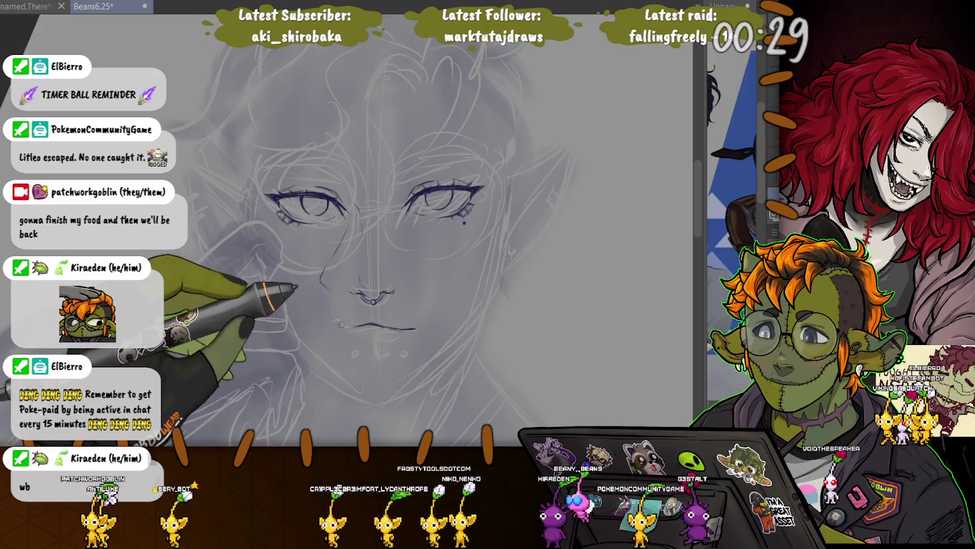
- Extend the lip line and add small circle marks below the nose ring and left of the lips
{"action": "left_click_drag", "start_coordinate": [328, 321], "coordinate": [350, 325]}
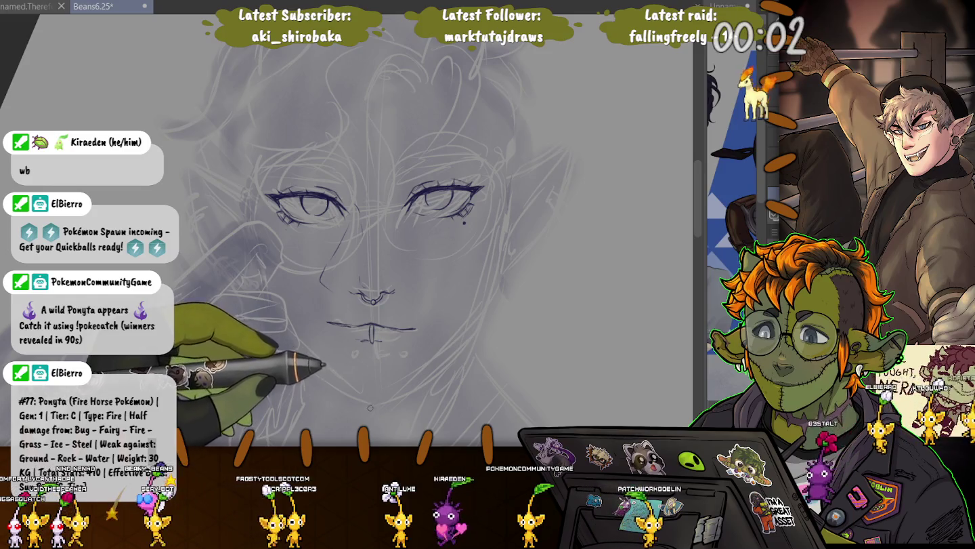
{"action": "left_click_drag", "start_coordinate": [370, 315], "coordinate": [371, 318]}
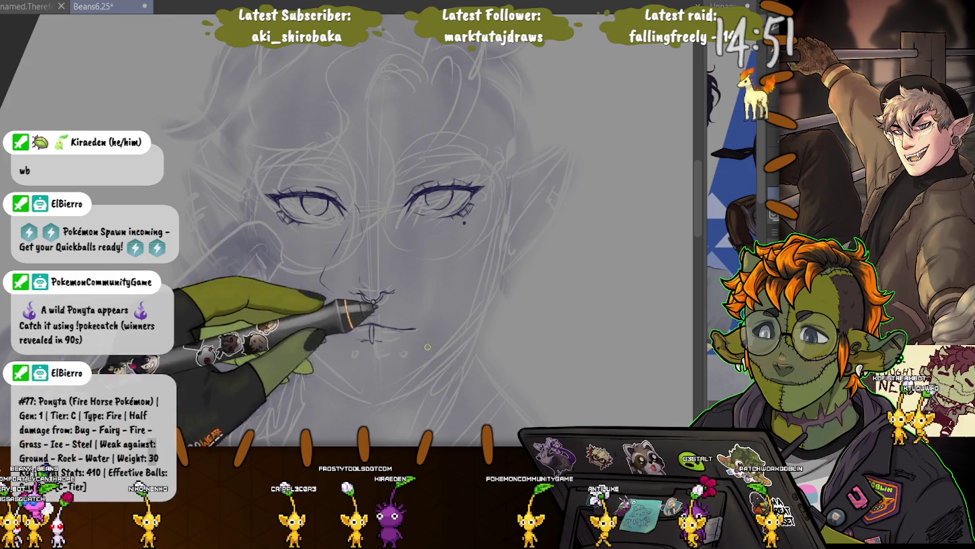
{"action": "left_click_drag", "start_coordinate": [335, 314], "coordinate": [336, 318]}
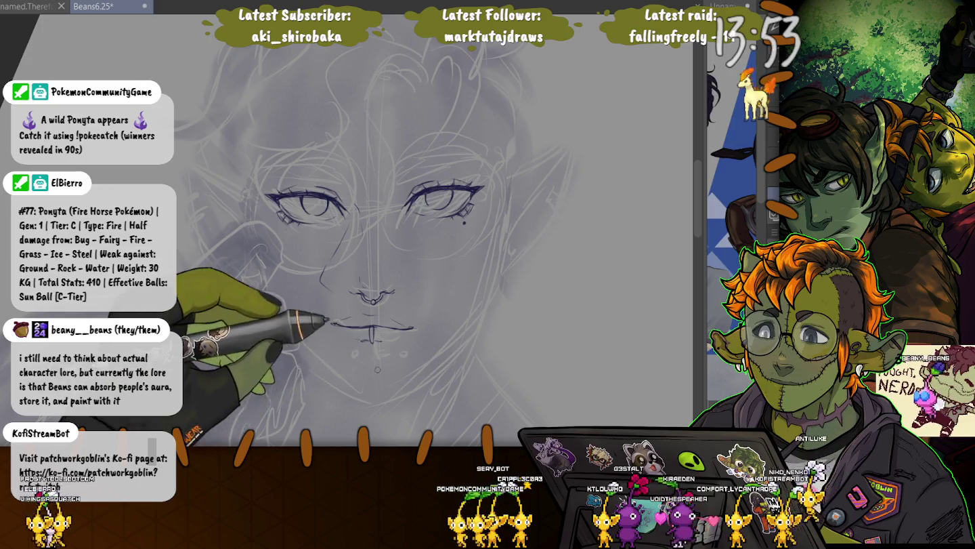
{"action": "key", "text": "ctrl+z"}
{"action": "key", "text": "ctrl+y"}
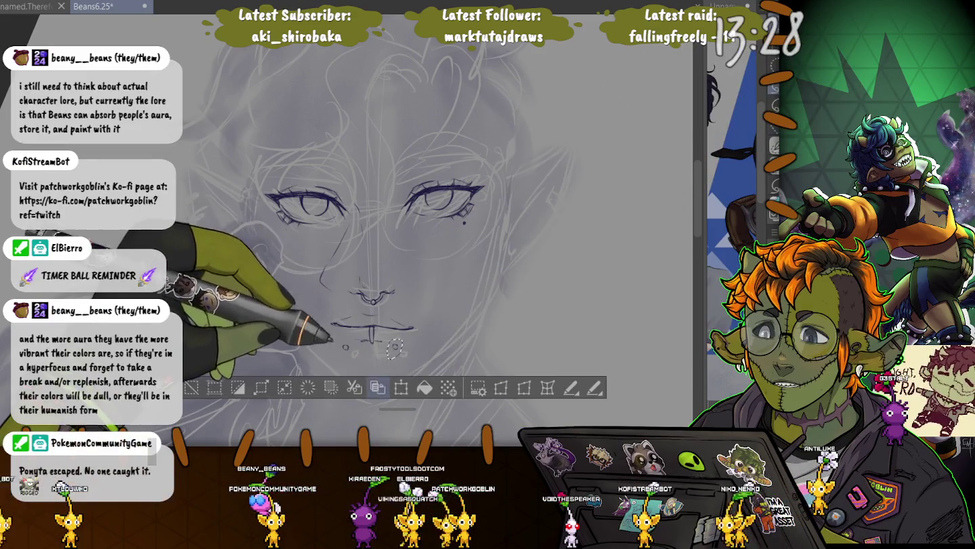
- Free-transform the small strokes under the mouth, then clear the selection
{"action": "key", "text": "ctrl+a"}
{"action": "key", "text": "ctrl+t"}
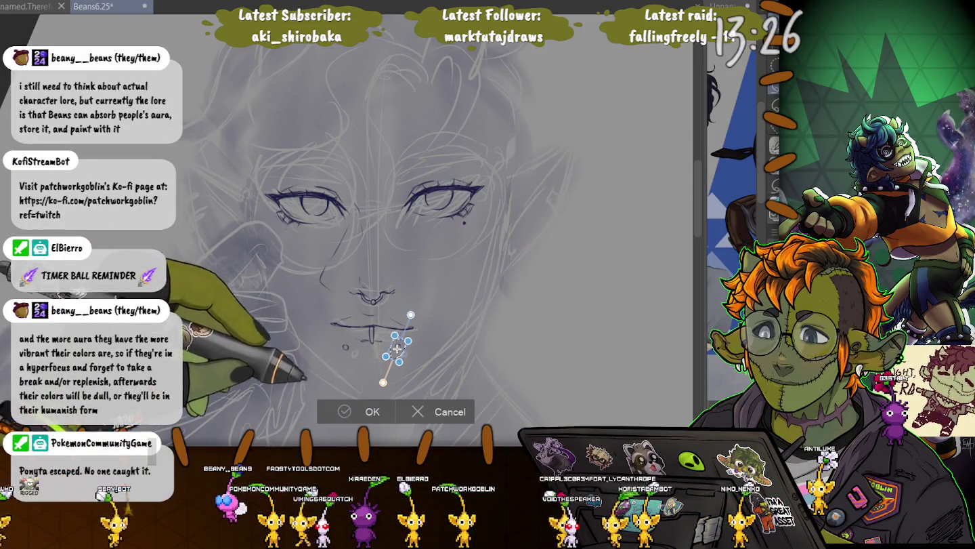
{"action": "key", "text": "Return"}
{"action": "key", "text": "ctrl+d"}
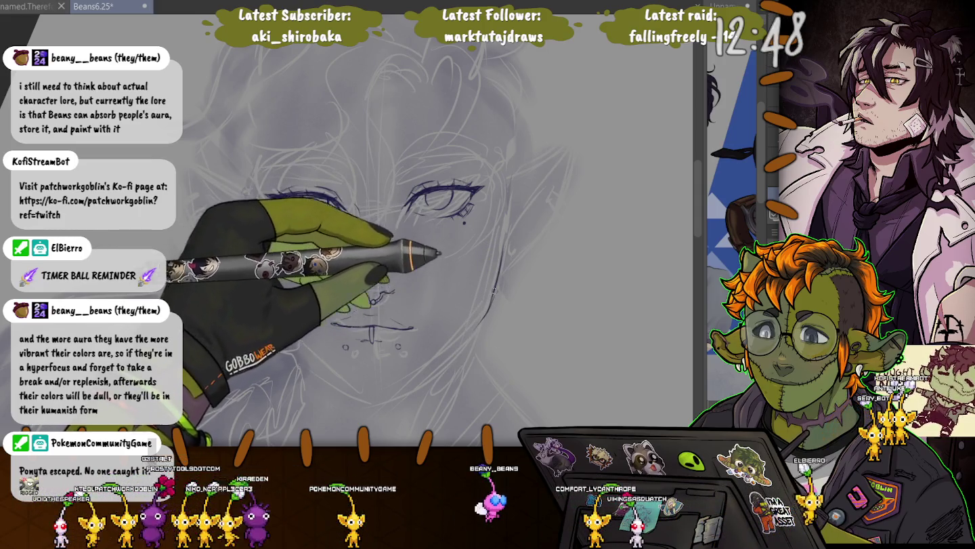
- Ink the right jawline from below the ear down to the chin, redrawing the final join
{"action": "left_click_drag", "start_coordinate": [507, 187], "coordinate": [483, 318]}
{"action": "mouse_move", "coordinate": [505, 261]}
{"action": "left_mouse_down"}
{"action": "mouse_move", "coordinate": [443, 355]}
{"action": "mouse_move", "coordinate": [407, 385]}
{"action": "left_mouse_up"}
{"action": "left_click_drag", "start_coordinate": [371, 329], "coordinate": [373, 342]}
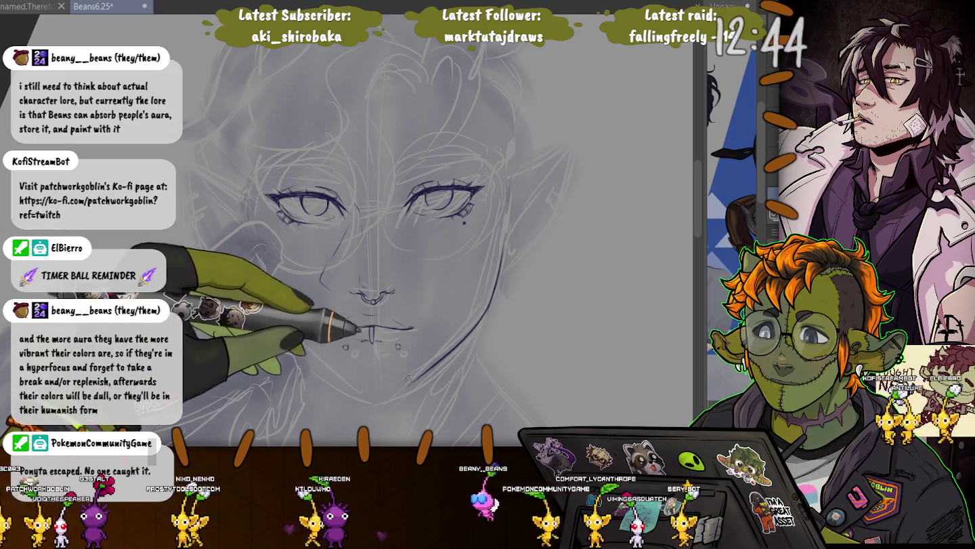
{"action": "left_click_drag", "start_coordinate": [406, 385], "coordinate": [380, 401]}
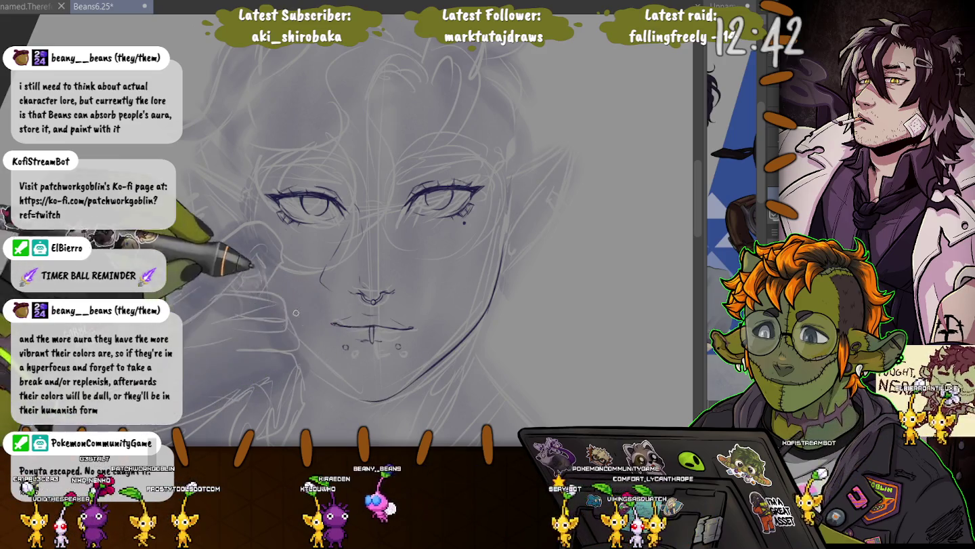
{"action": "key", "text": "ctrl+z"}
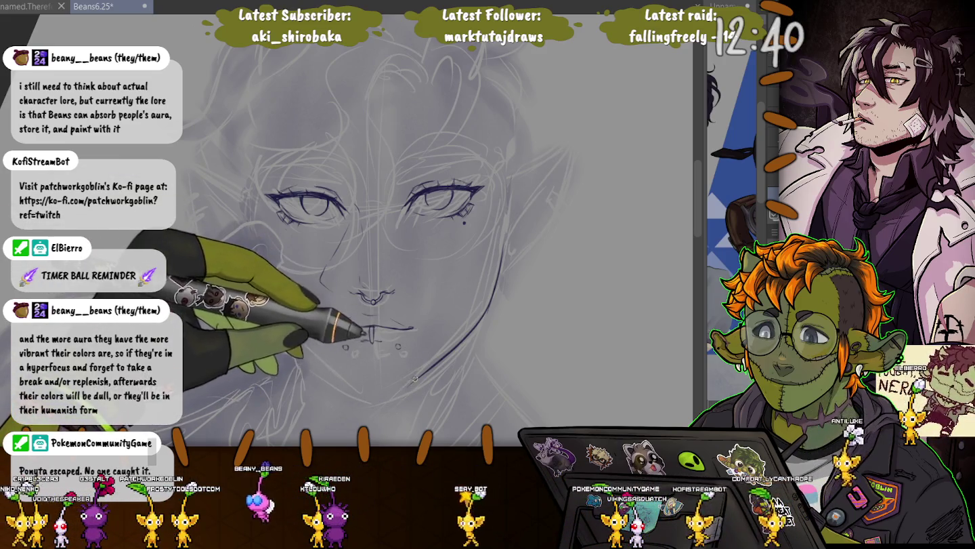
{"action": "left_click_drag", "start_coordinate": [383, 395], "coordinate": [369, 395]}
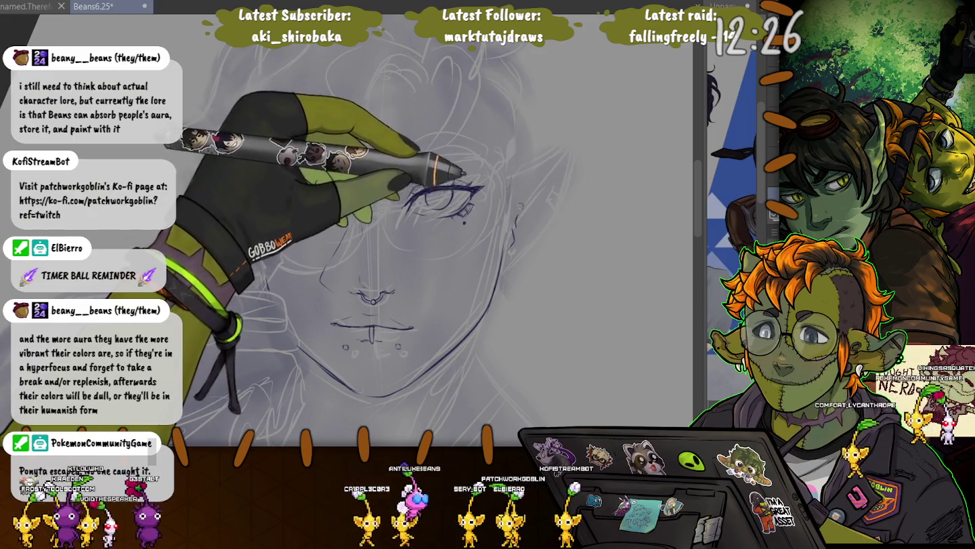
- Ink the line from the cheek up into the right ear, then select the ear for transforming
{"action": "left_click_drag", "start_coordinate": [524, 207], "coordinate": [567, 152]}
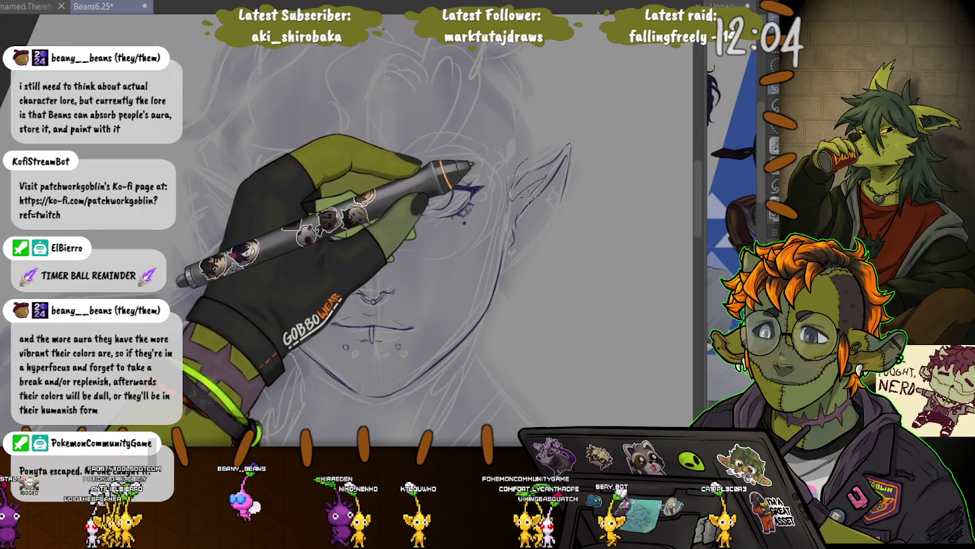
{"action": "left_click_drag", "start_coordinate": [515, 210], "coordinate": [552, 220]}
{"action": "key", "text": "ctrl+t"}
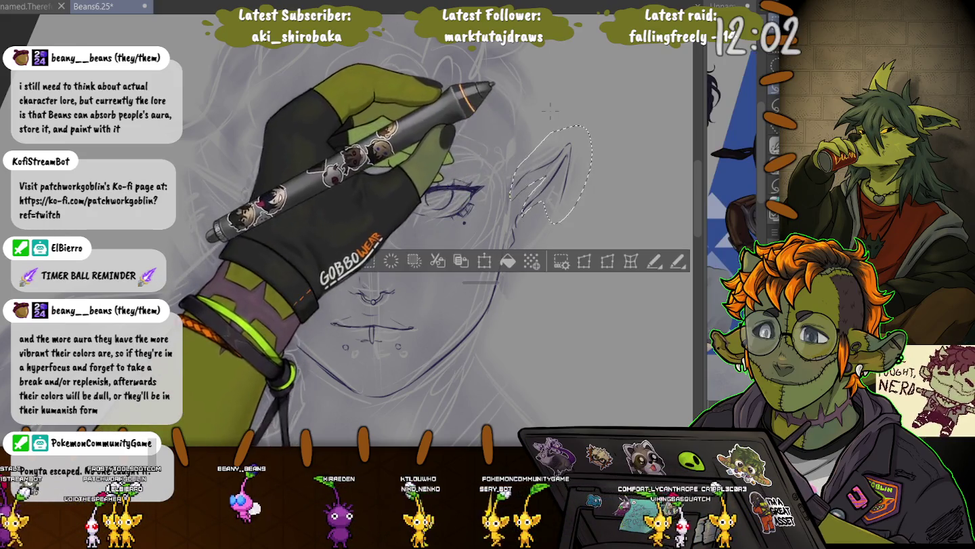
- Skew the ear's top outward, apply the transform and deselect
{"action": "left_click_drag", "start_coordinate": [574, 122], "coordinate": [584, 127]}
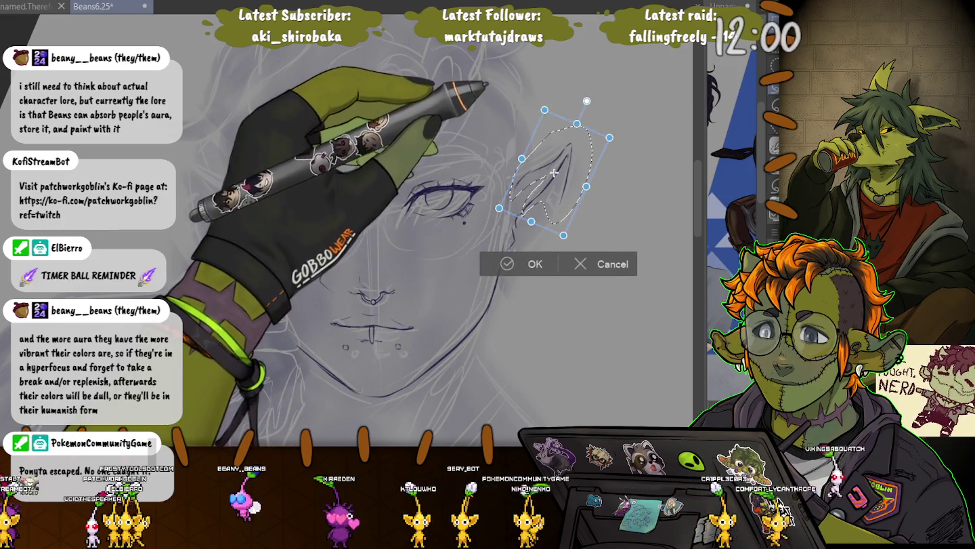
{"action": "key", "text": "Return"}
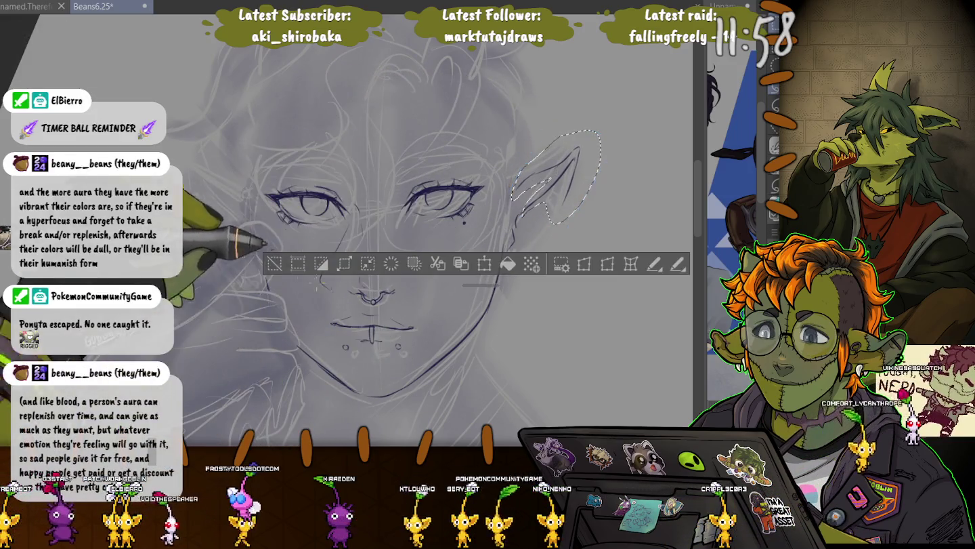
{"action": "key", "text": "ctrl+d"}
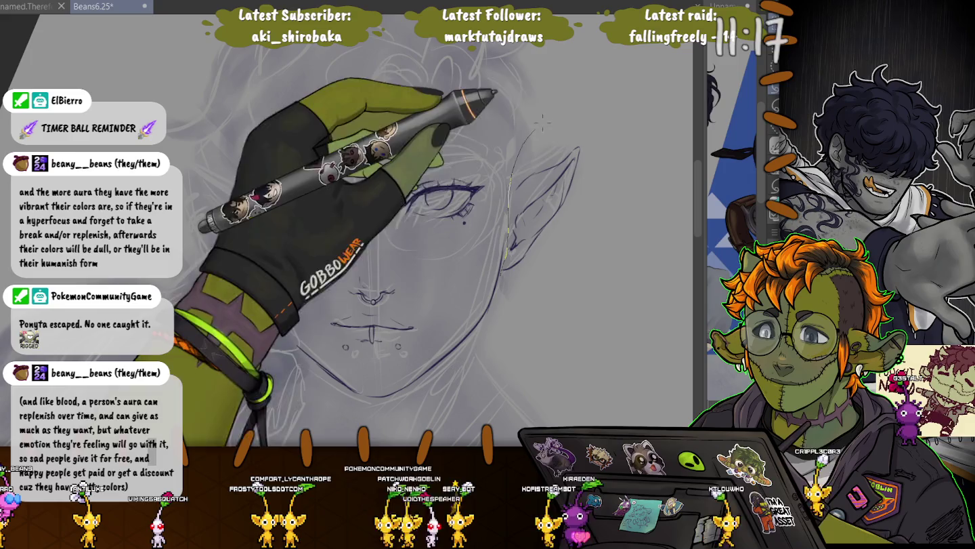
- Move a copy of the right ear to the head's left side, rotating and fitting it against the head
{"action": "left_click_drag", "start_coordinate": [545, 284], "coordinate": [503, 273]}
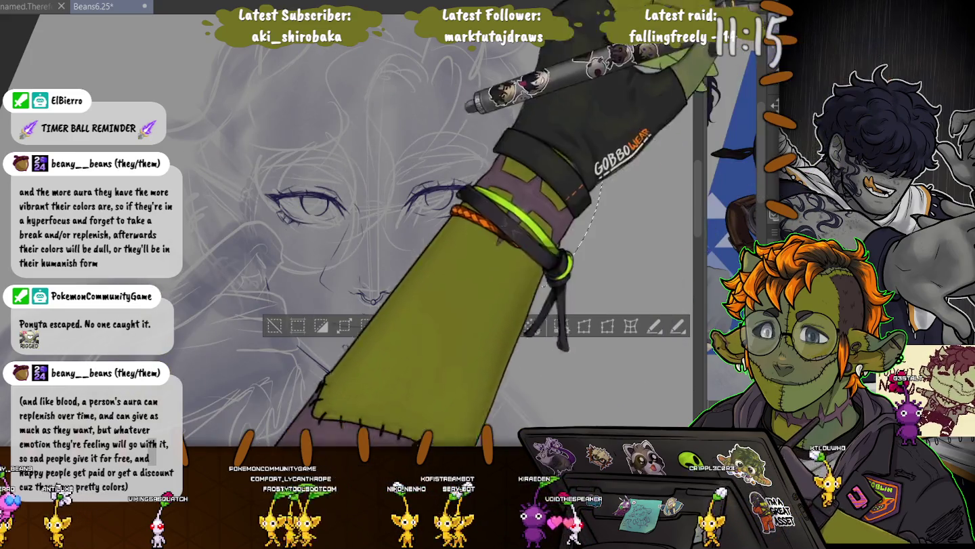
{"action": "left_click_drag", "start_coordinate": [555, 204], "coordinate": [247, 204]}
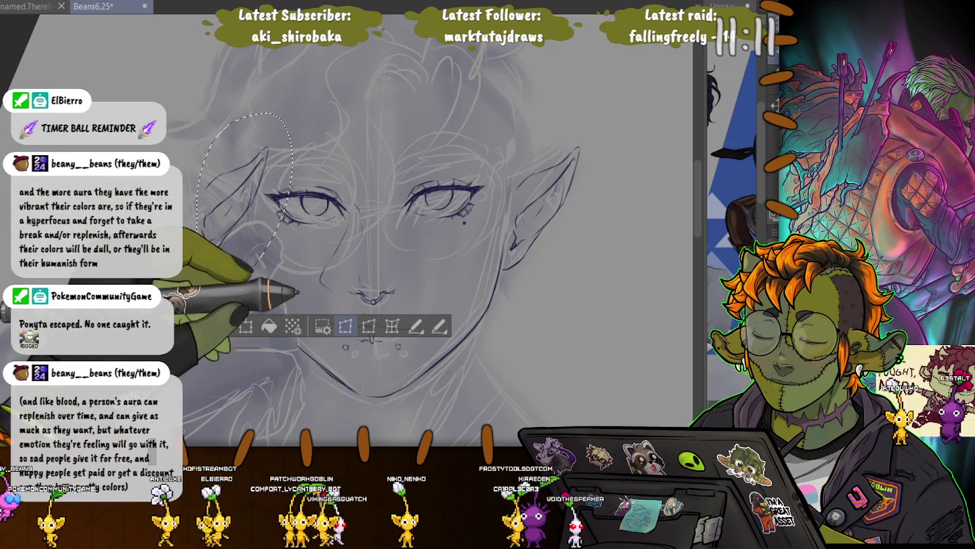
{"action": "left_click", "coordinate": [368, 327]}
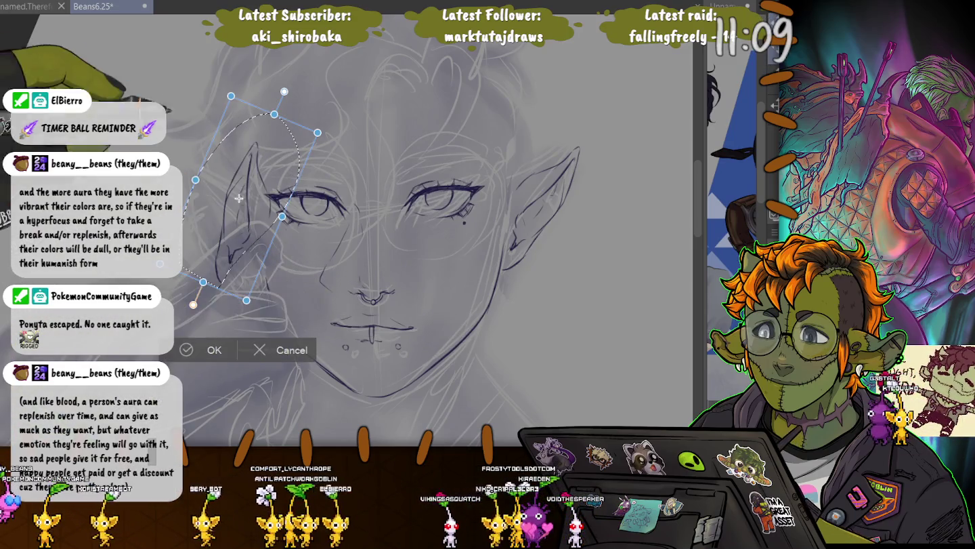
{"action": "left_click_drag", "start_coordinate": [193, 304], "coordinate": [277, 306]}
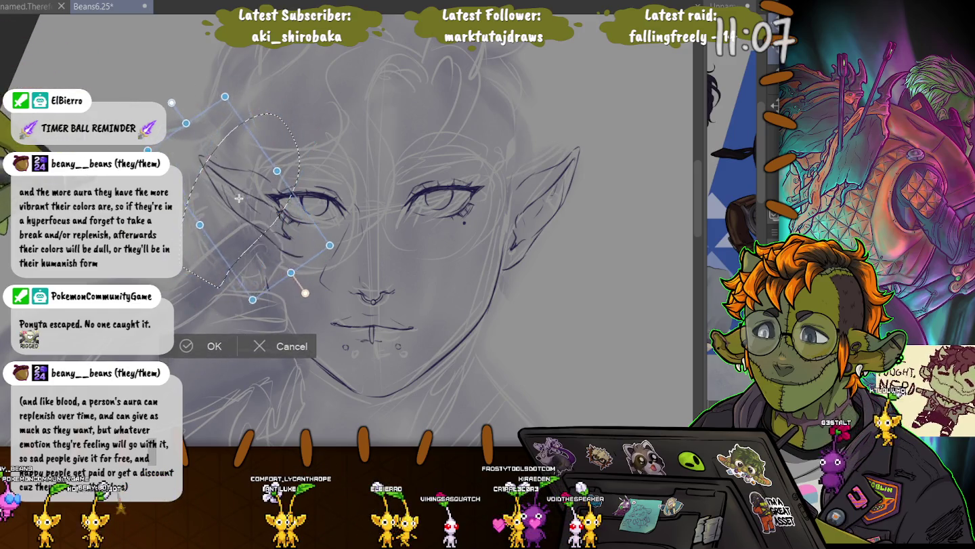
{"action": "left_click_drag", "start_coordinate": [238, 198], "coordinate": [206, 207]}
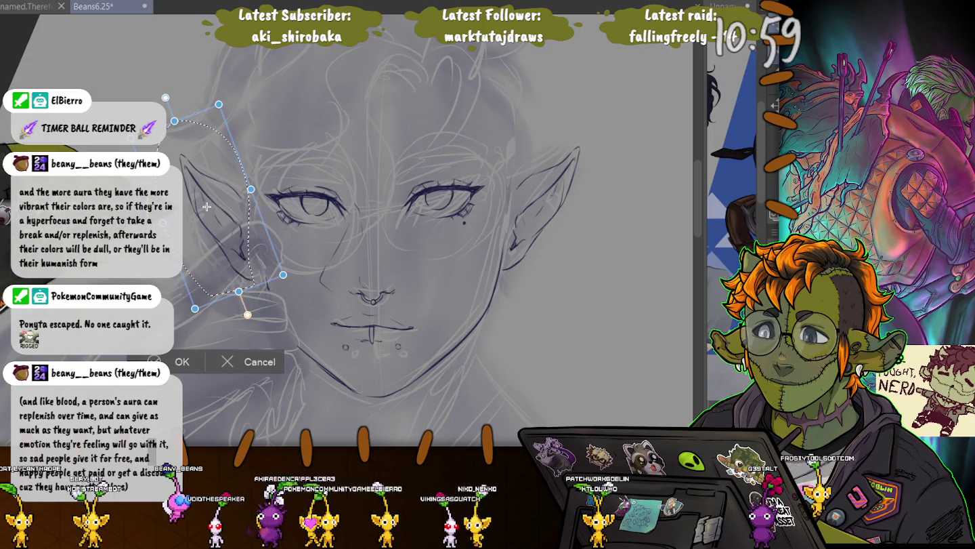
{"action": "key", "text": "Return"}
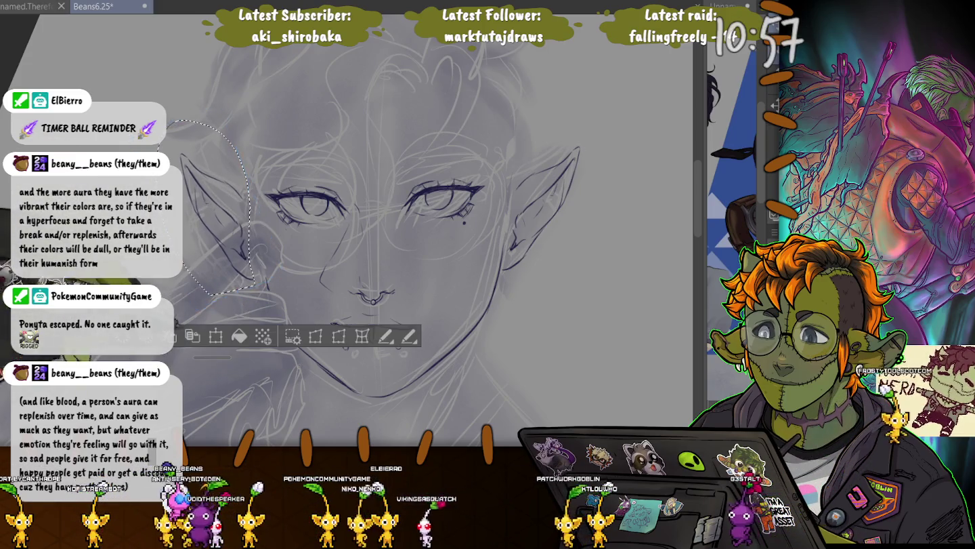
{"action": "key", "text": "ctrl+d"}
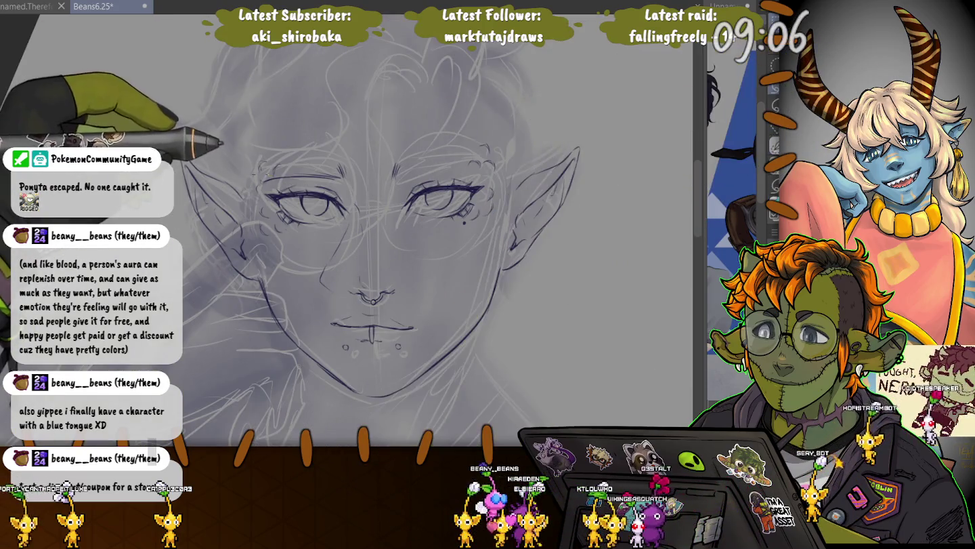
- Nudge the small marking above the left eye slightly up and left
{"action": "left_click_drag", "start_coordinate": [251, 195], "coordinate": [254, 193]}
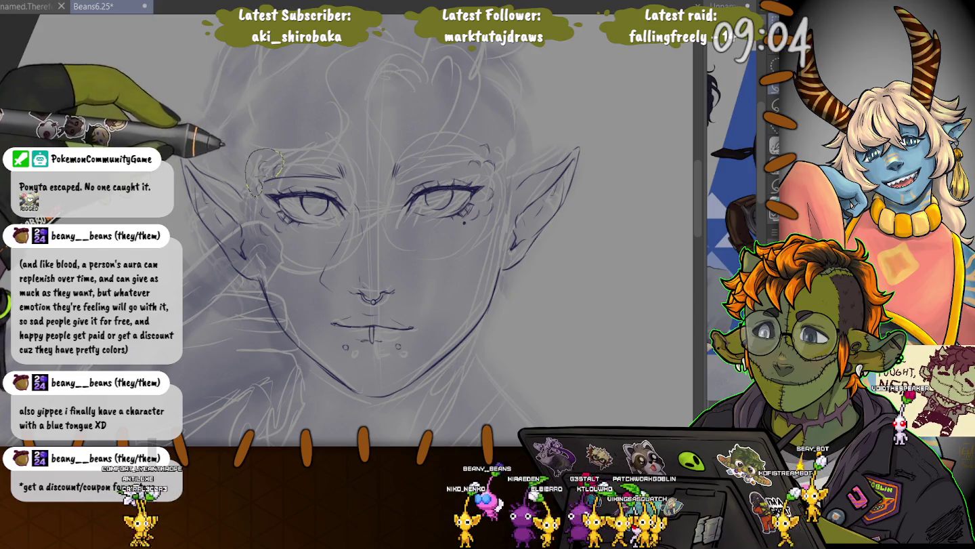
{"action": "key", "text": "ctrl+t"}
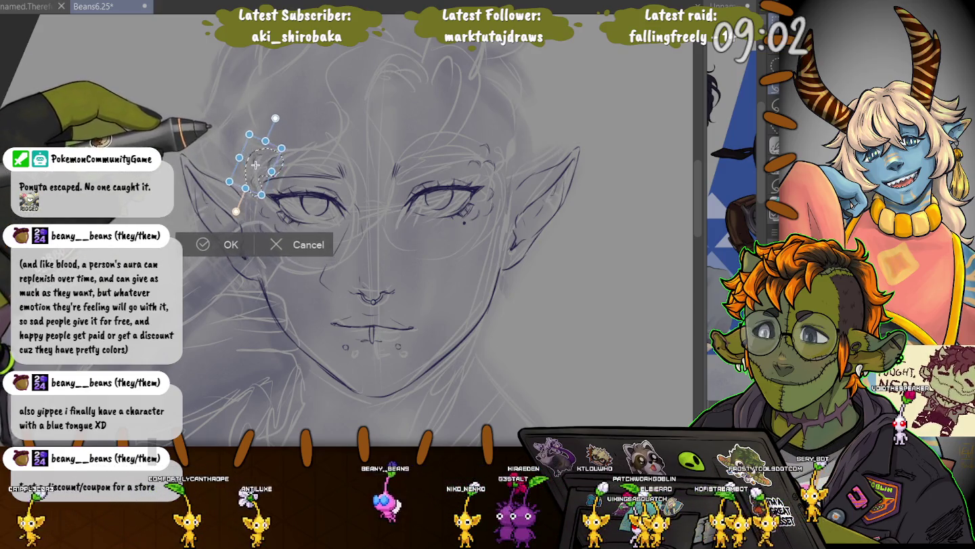
{"action": "left_click_drag", "start_coordinate": [255, 165], "coordinate": [254, 161]}
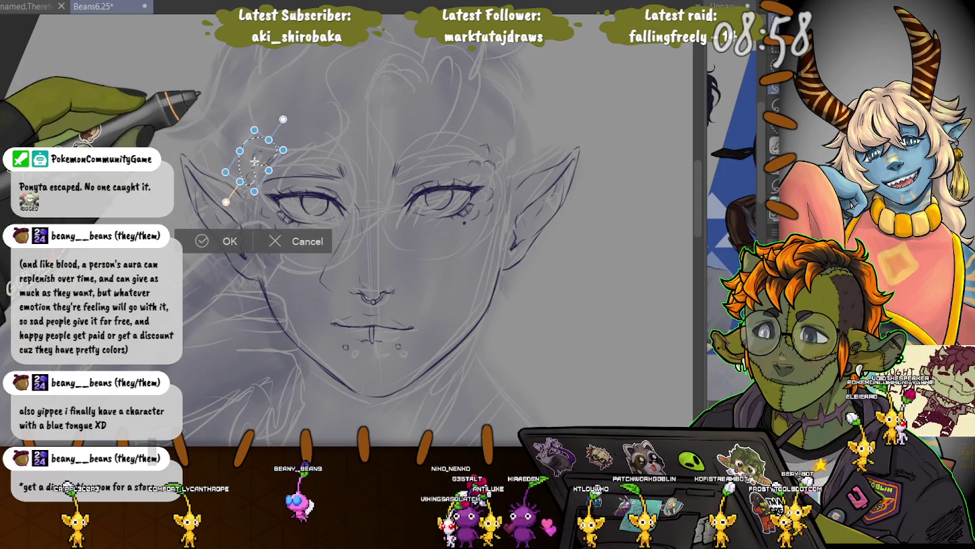
{"action": "key", "text": "Return"}
{"action": "key", "text": "ctrl+d"}
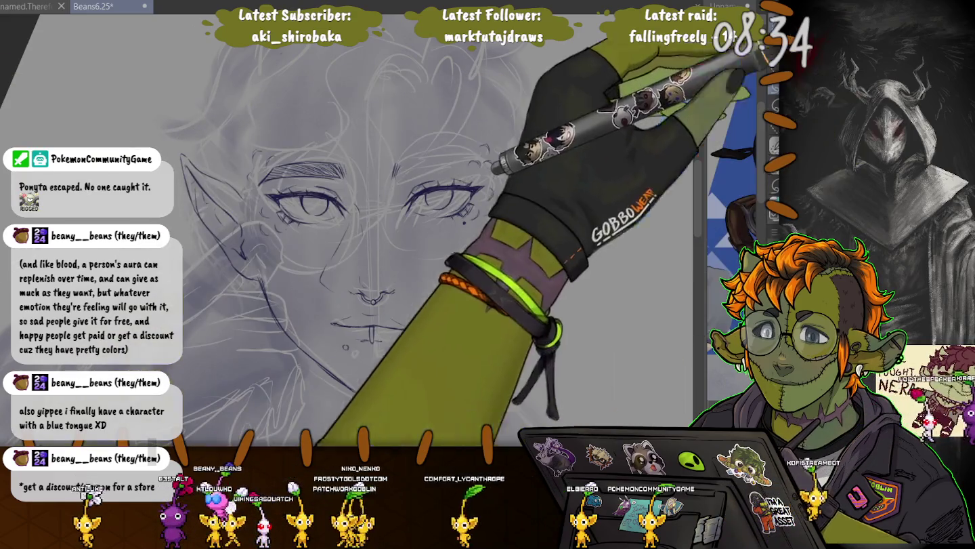
- Reposition the marking above the right eye, then mirror the canvas view to check symmetry
{"action": "left_click_drag", "start_coordinate": [474, 134], "coordinate": [467, 175]}
{"action": "left_click", "coordinate": [485, 214]}
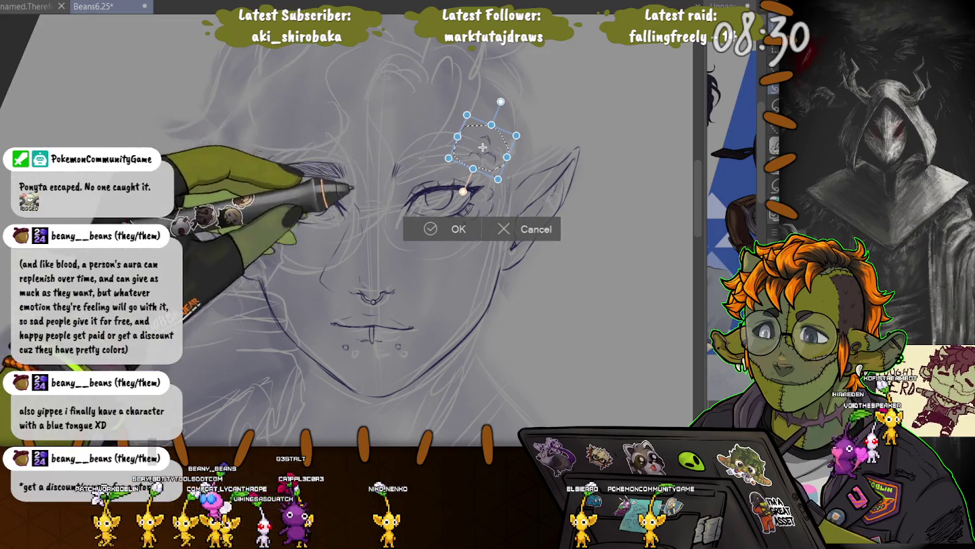
{"action": "key", "text": "Return"}
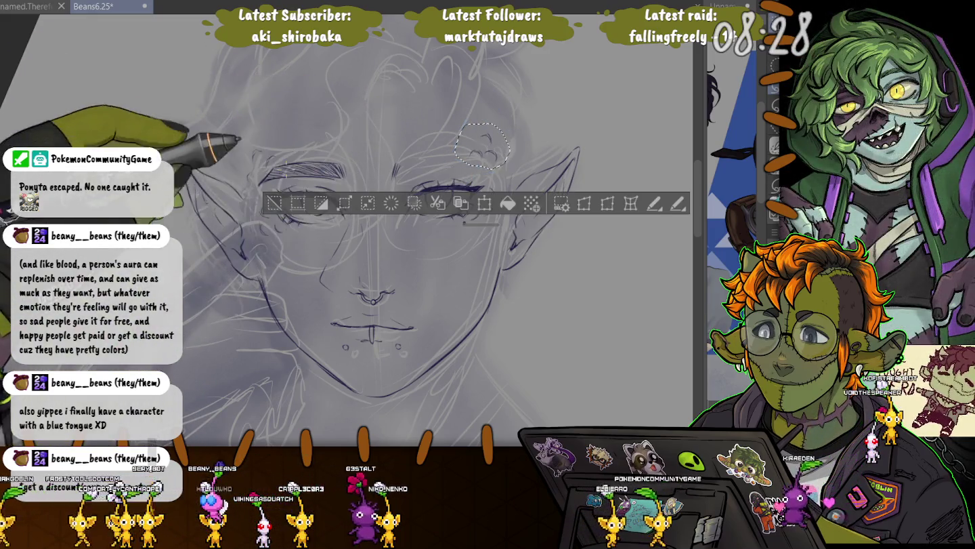
{"action": "key", "text": "ctrl+d"}
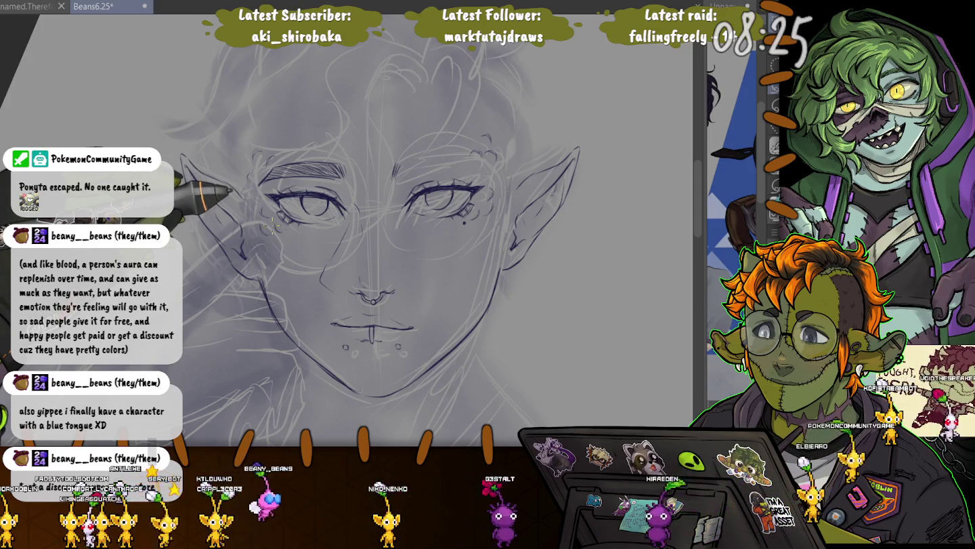
{"action": "key", "text": "h"}
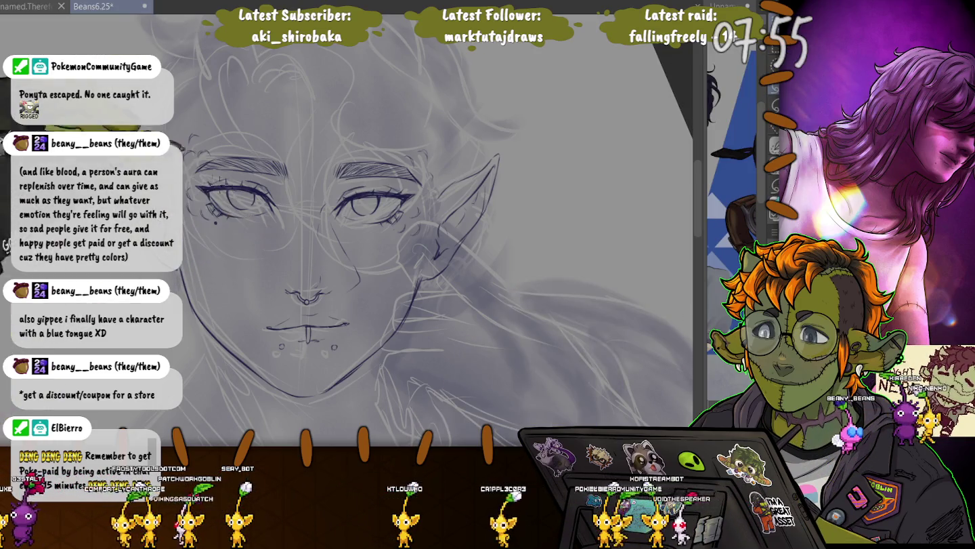
- Lasso and adjust the area around the left eye, then save the drawing
{"action": "left_click_drag", "start_coordinate": [231, 174], "coordinate": [256, 247]}
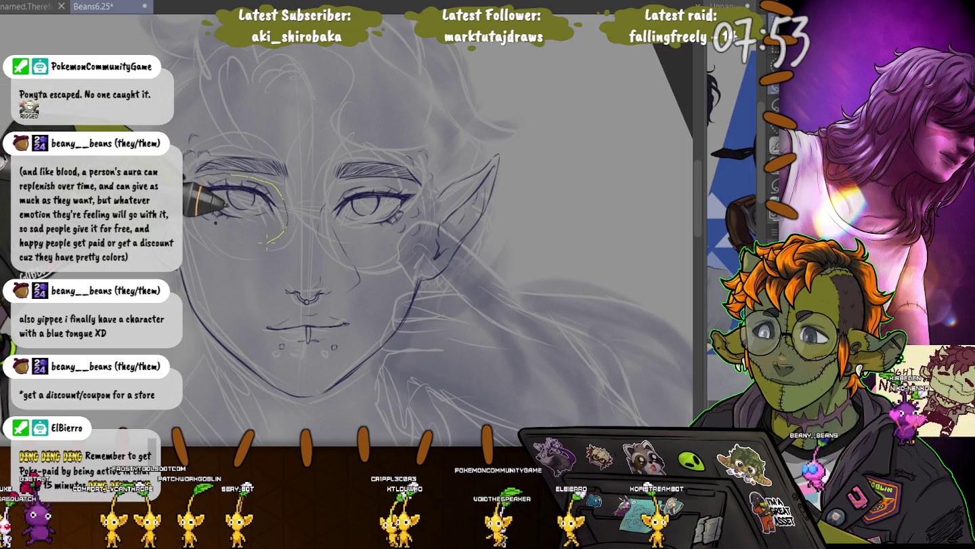
{"action": "mouse_move", "coordinate": [256, 246]}
{"action": "left_mouse_down"}
{"action": "mouse_move", "coordinate": [211, 197]}
{"action": "mouse_move", "coordinate": [246, 207]}
{"action": "left_mouse_up"}
{"action": "key", "text": "ctrl+t"}
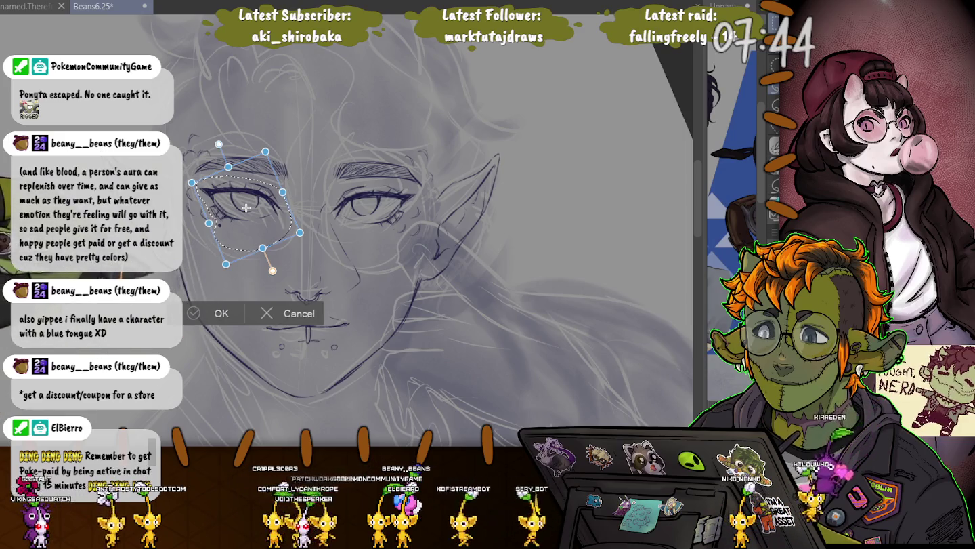
{"action": "key", "text": "Return"}
{"action": "key", "text": "ctrl+s"}
{"action": "key", "text": "ctrl+d"}
- Nudge the left eyebrow slightly down and right, then mirror the canvas view
{"action": "left_click_drag", "start_coordinate": [228, 154], "coordinate": [196, 157]}
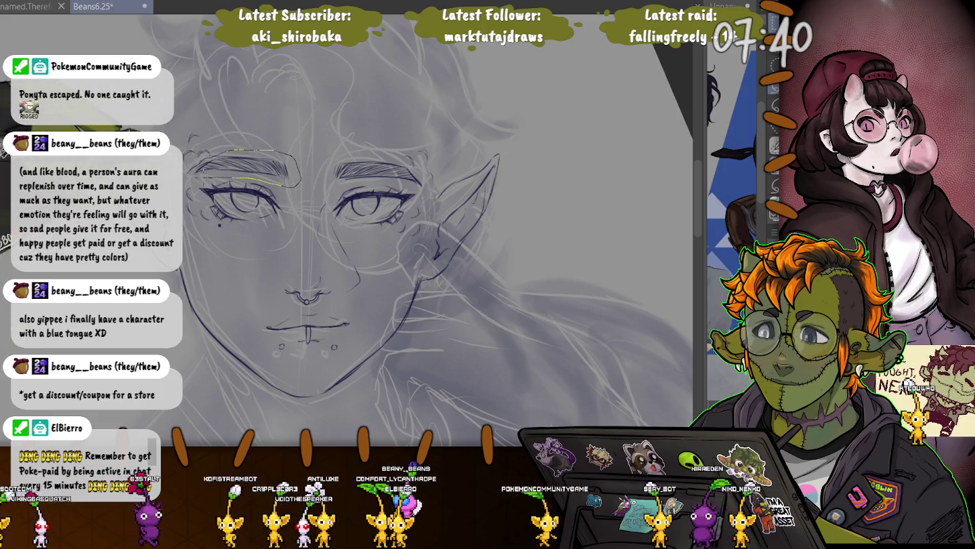
{"action": "key", "text": "ctrl+t"}
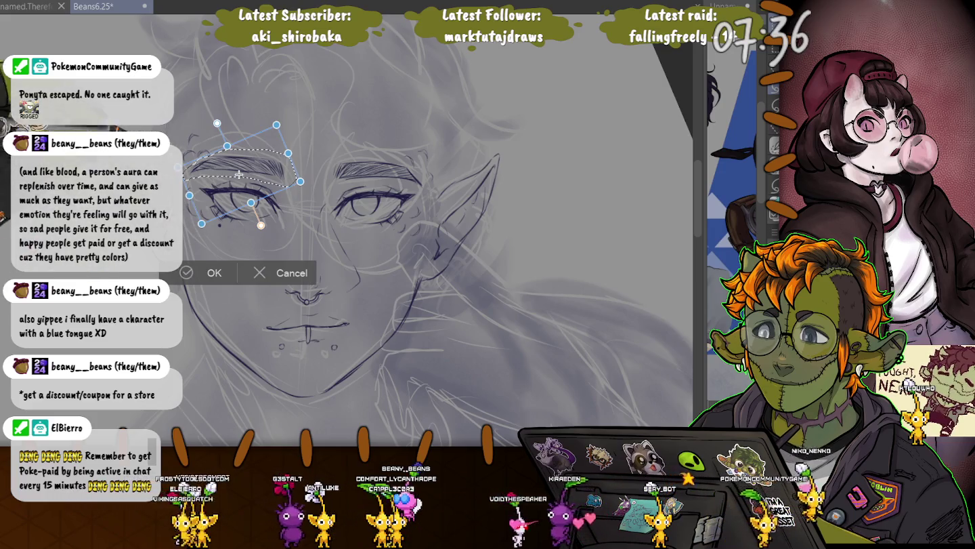
{"action": "left_click_drag", "start_coordinate": [239, 175], "coordinate": [239, 176]}
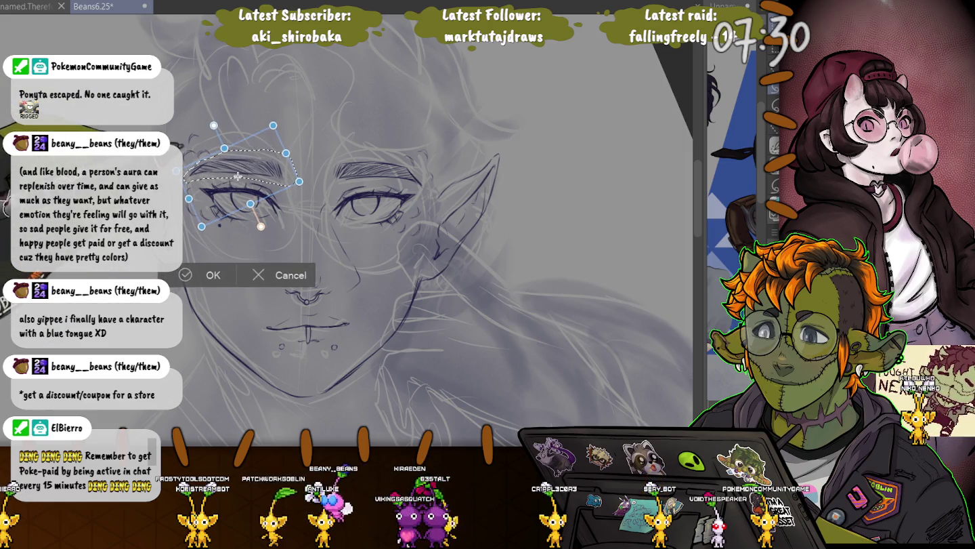
{"action": "key", "text": "Return"}
{"action": "key", "text": "ctrl+d"}
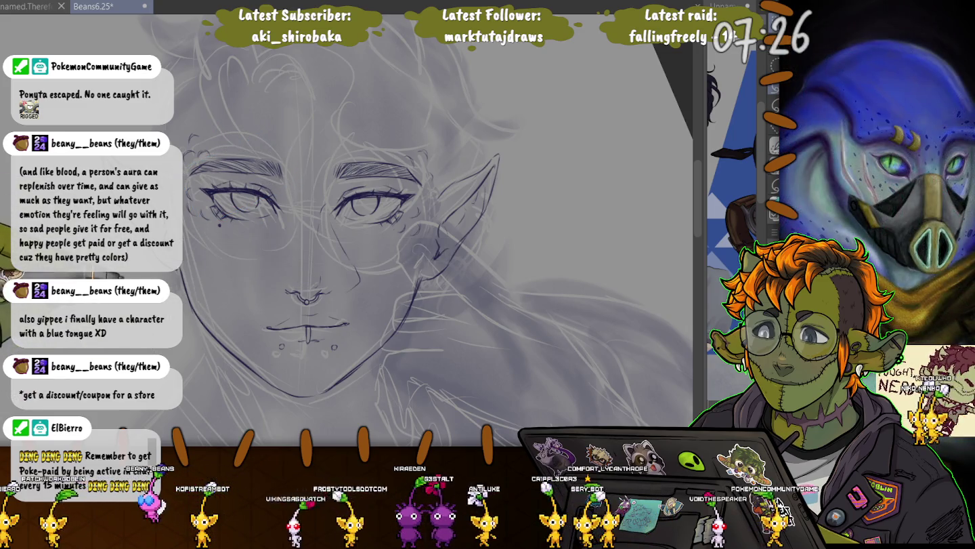
{"action": "key", "text": "h"}
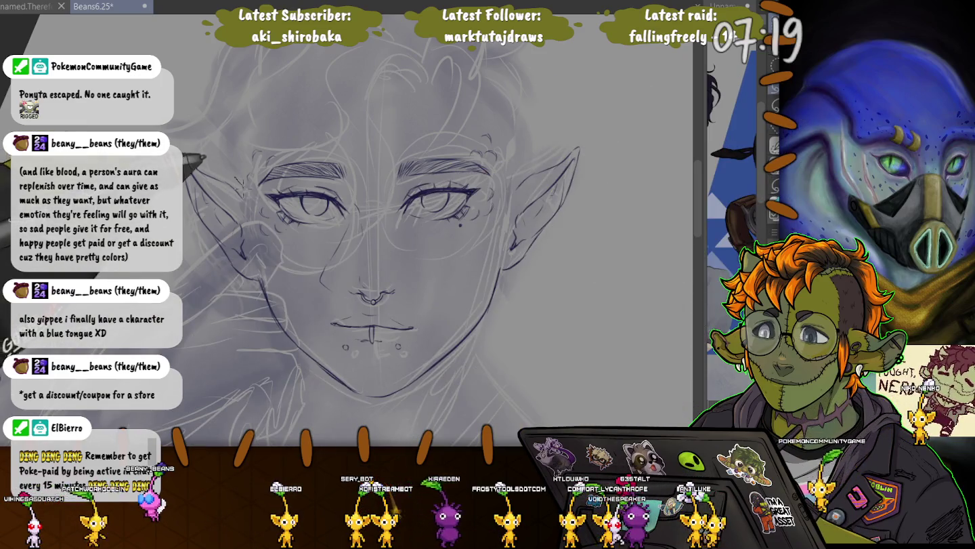
- Shift the left pointed ear a few pixels left and down, then flip the view back
{"action": "left_click_drag", "start_coordinate": [215, 290], "coordinate": [157, 116]}
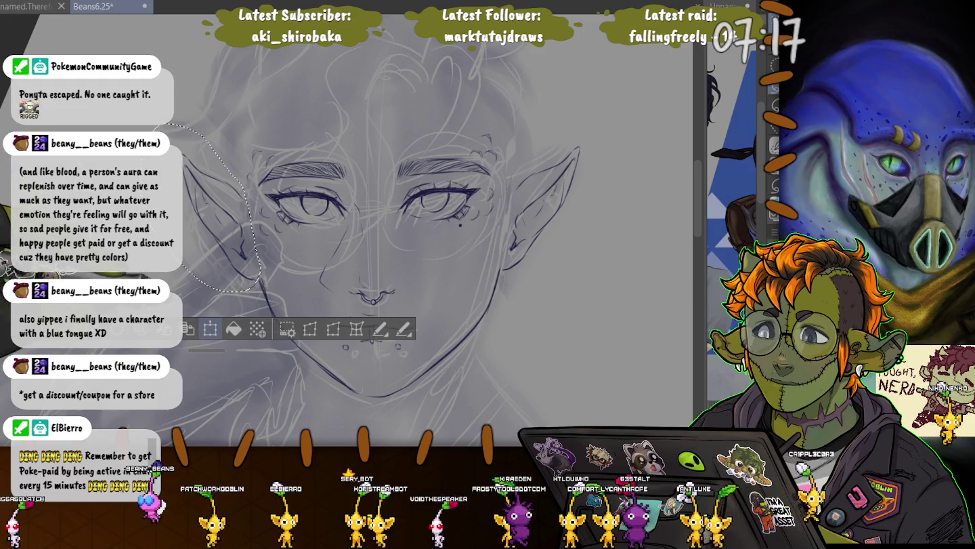
{"action": "key", "text": "ctrl+t"}
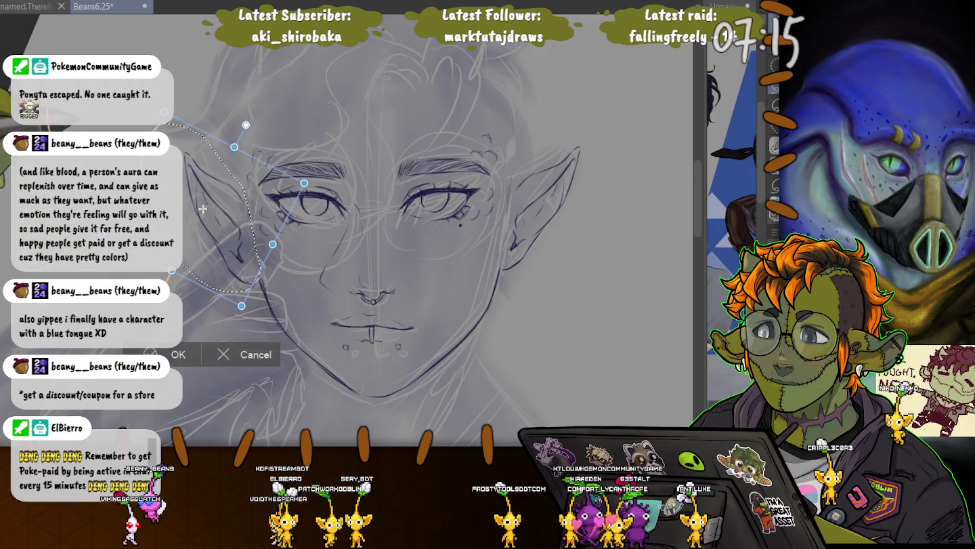
{"action": "left_click_drag", "start_coordinate": [203, 206], "coordinate": [207, 204]}
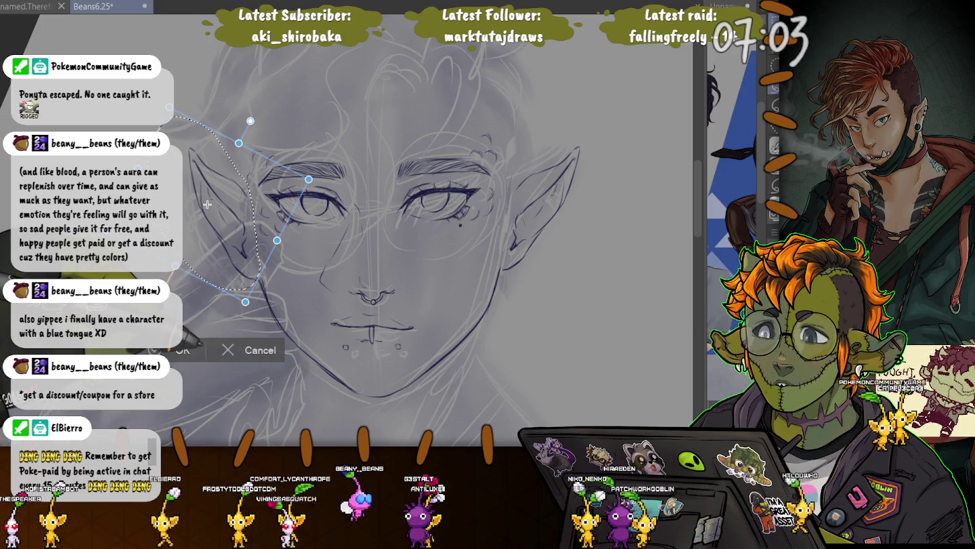
{"action": "left_click_drag", "start_coordinate": [207, 204], "coordinate": [202, 208]}
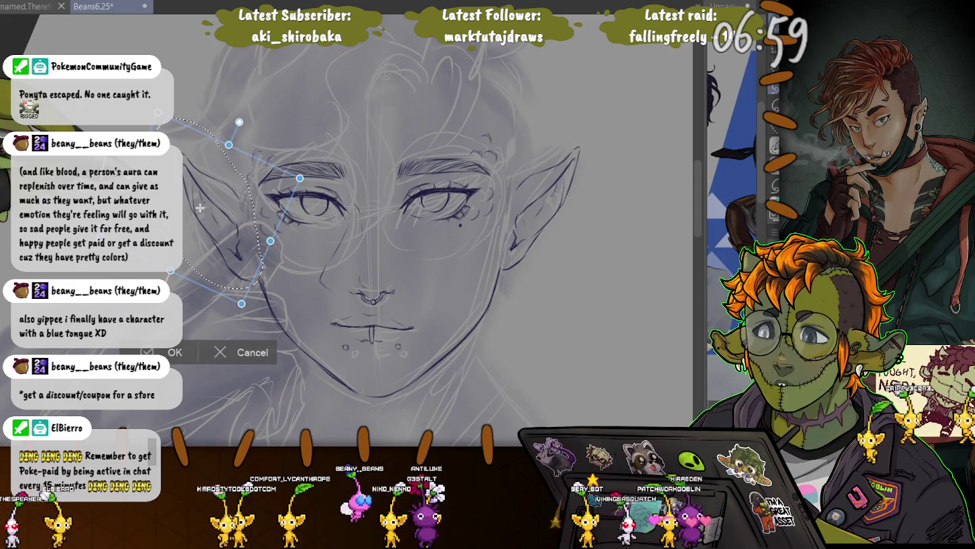
{"action": "left_click_drag", "start_coordinate": [202, 207], "coordinate": [200, 209]}
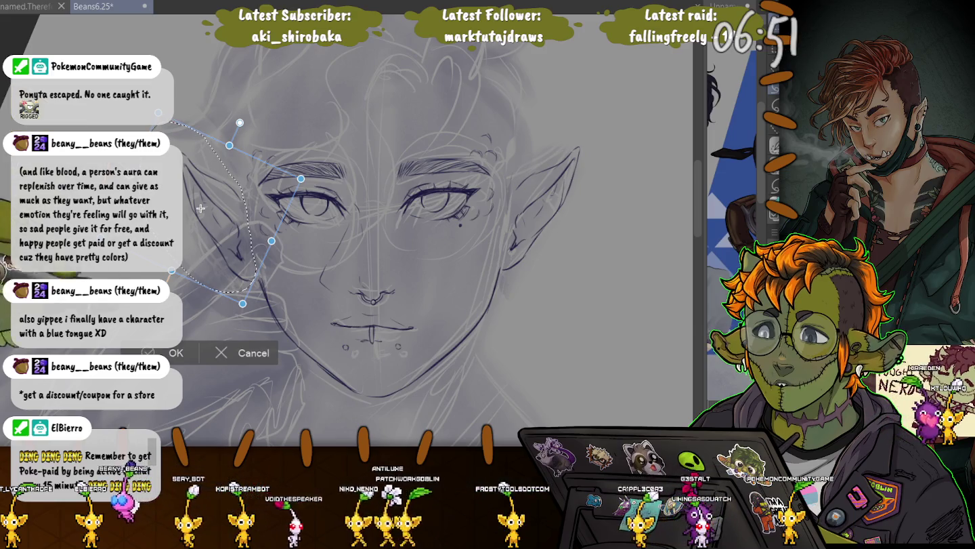
{"action": "key", "text": "Return"}
{"action": "key", "text": "ctrl+d"}
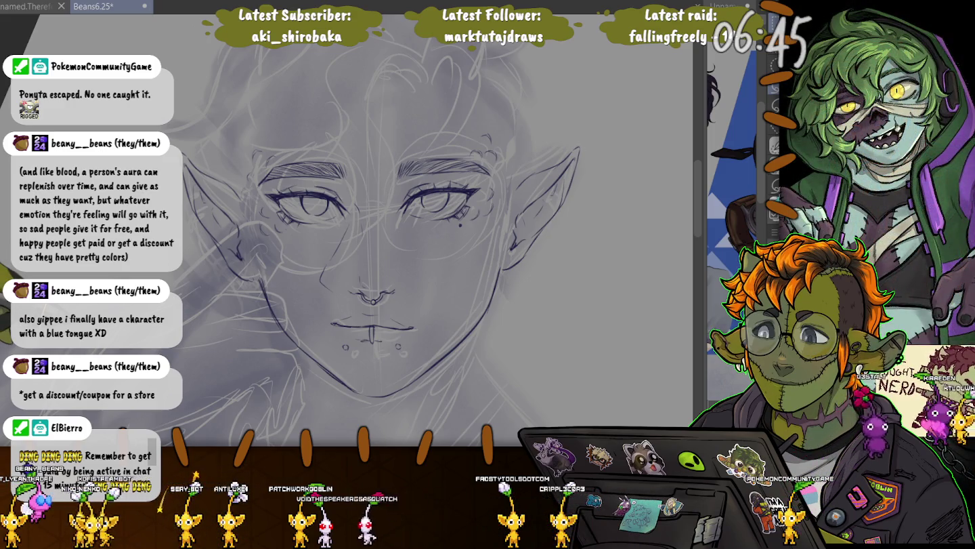
{"action": "key", "text": "h"}
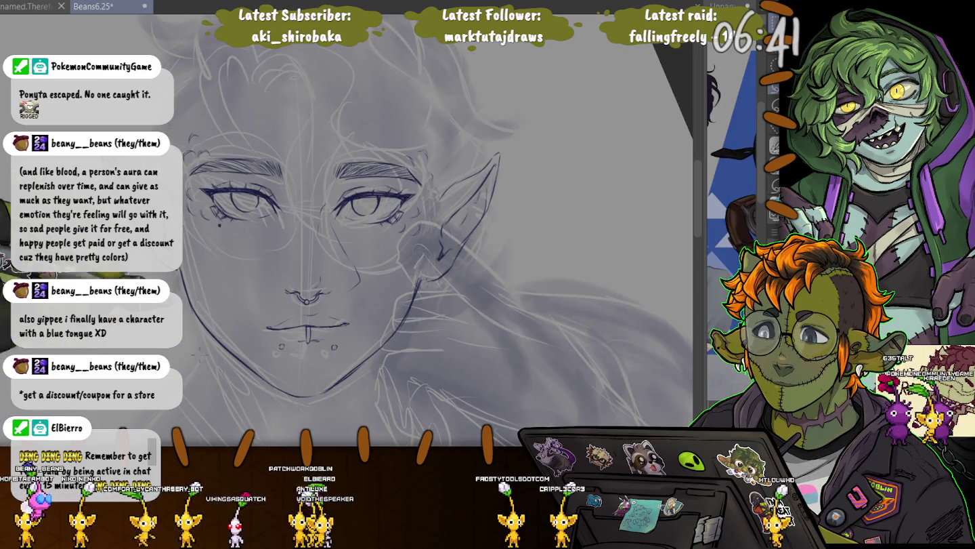
- Lasso the right pointed ear and move it slightly up and left
{"action": "left_click_drag", "start_coordinate": [436, 196], "coordinate": [424, 287]}
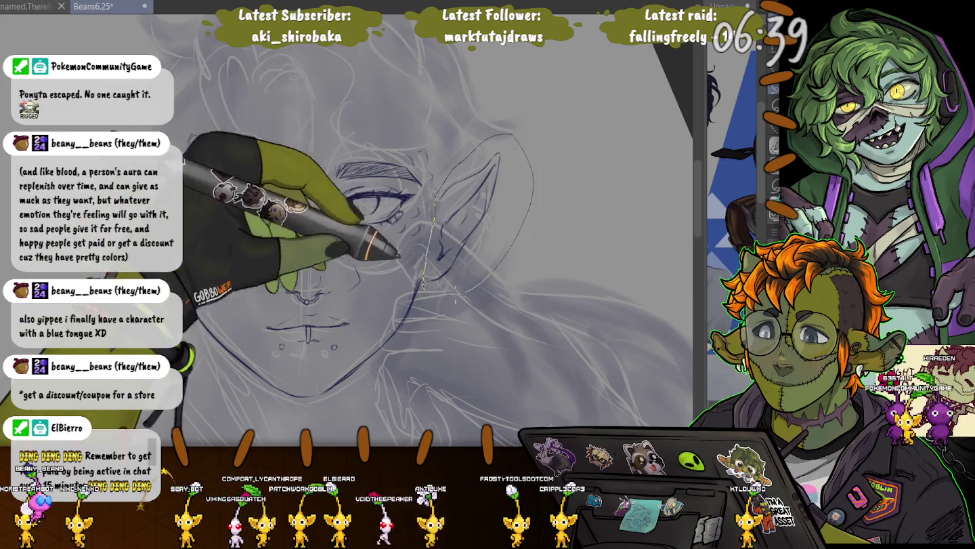
{"action": "key", "text": "ctrl+t"}
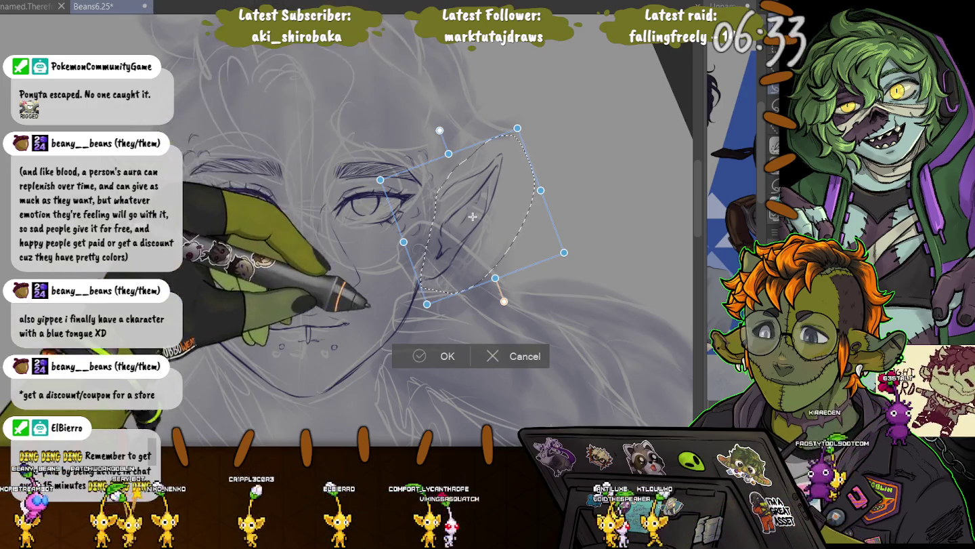
{"action": "key", "text": "Return"}
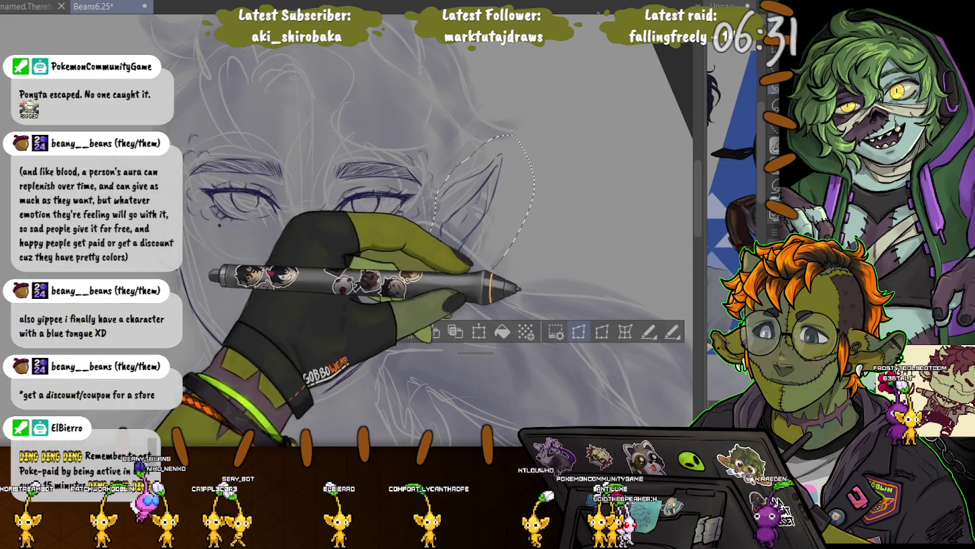
{"action": "key", "text": "ctrl+t"}
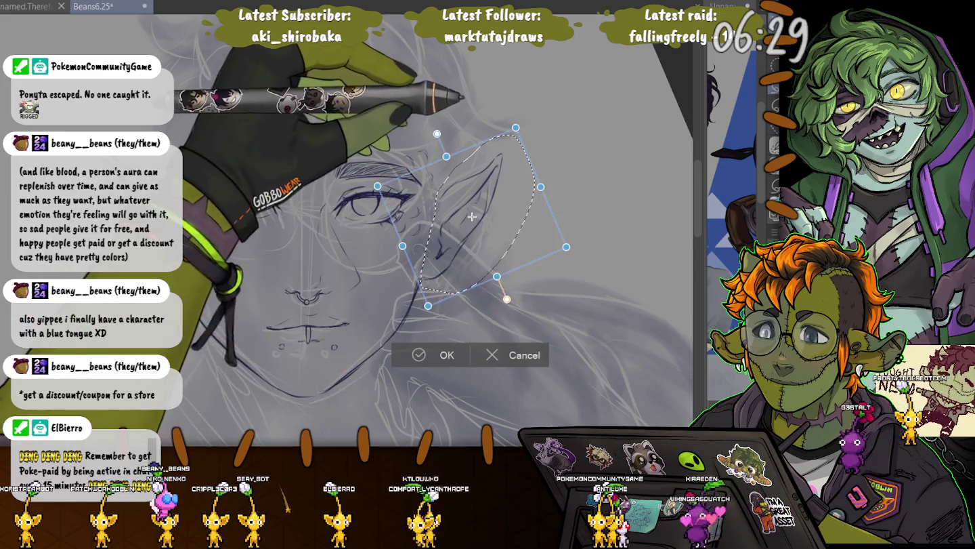
{"action": "left_click_drag", "start_coordinate": [472, 216], "coordinate": [471, 213]}
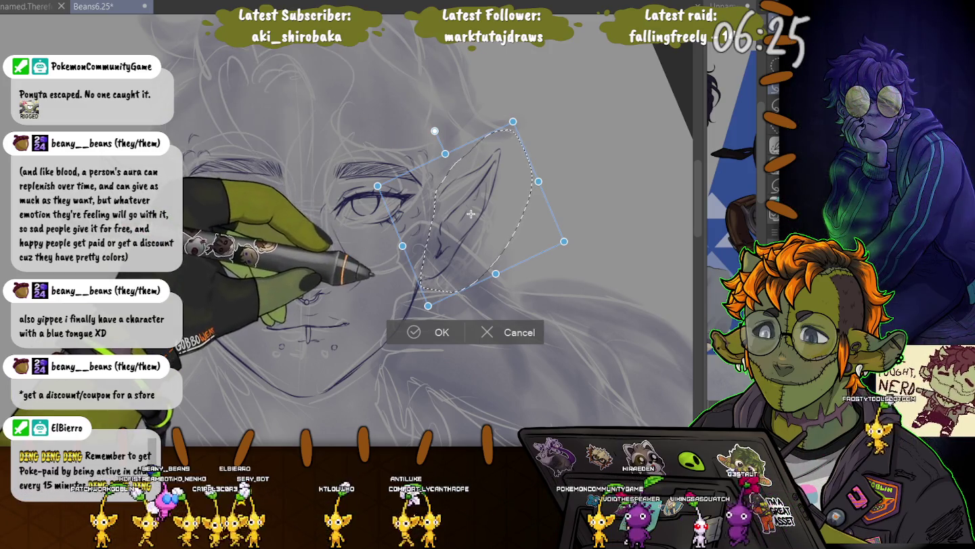
{"action": "key", "text": "Return"}
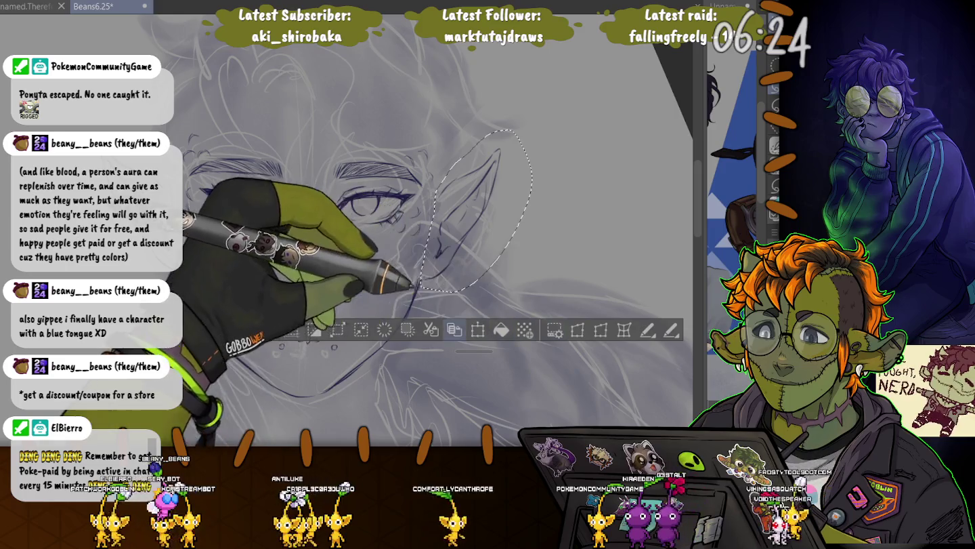
- Shrink the right ear slightly and clear the selection
{"action": "key", "text": "ctrl+t"}
{"action": "left_click_drag", "start_coordinate": [514, 123], "coordinate": [511, 129]}
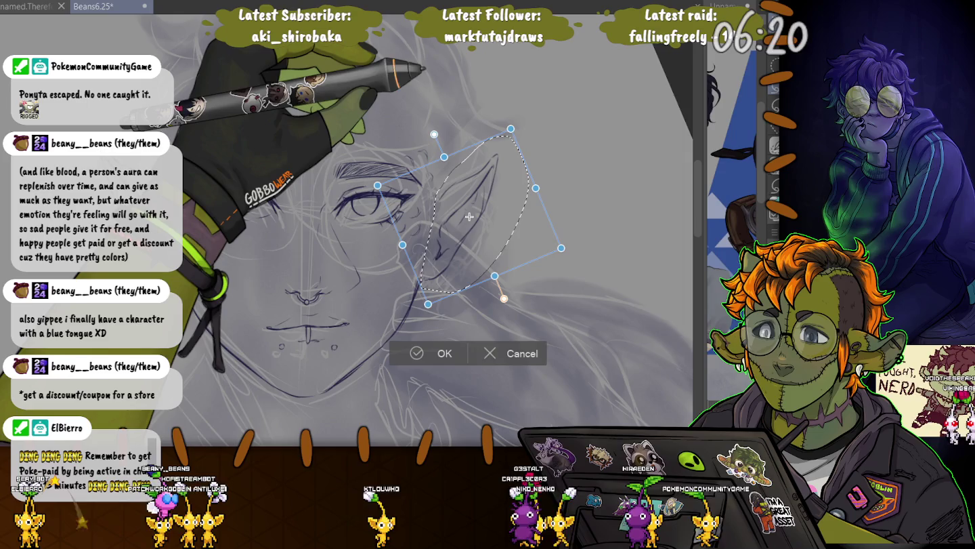
{"action": "key", "text": "Return"}
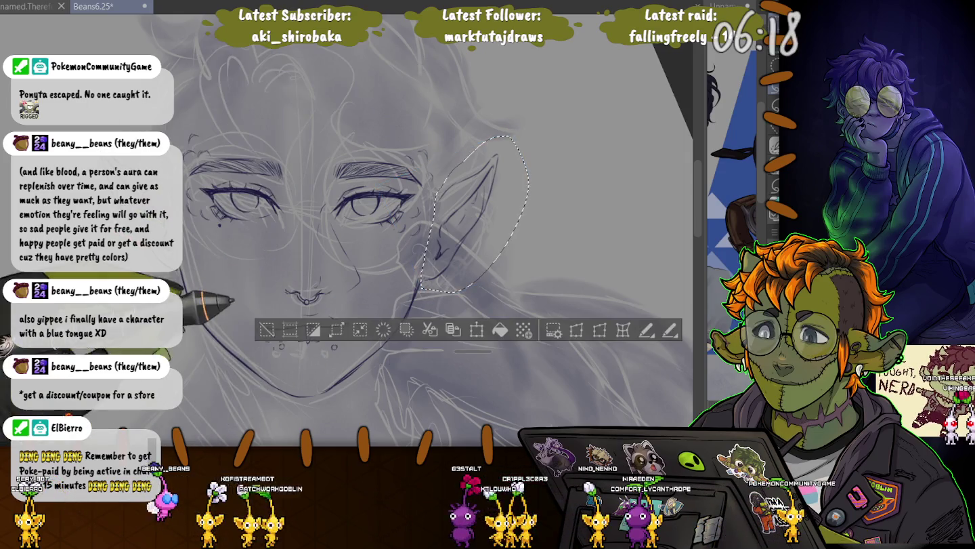
{"action": "key", "text": "ctrl+d"}
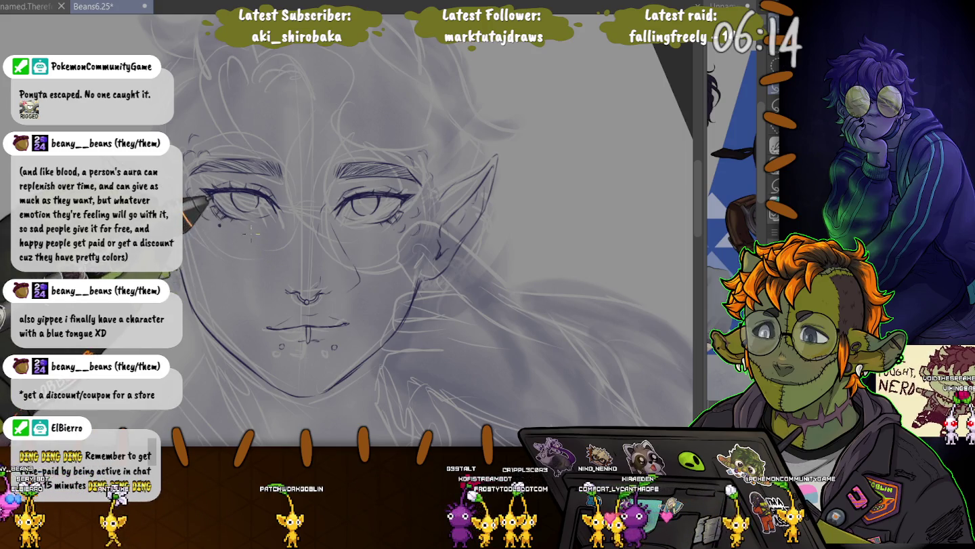
- Flip the canvas view horizontally again to see the face the other way round
{"action": "key", "text": "h"}
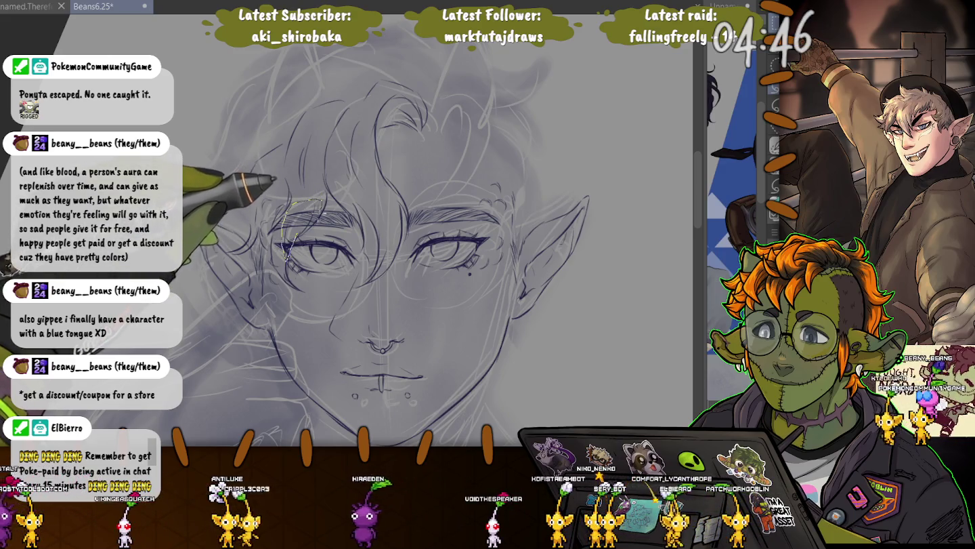
{"action": "left_click_drag", "start_coordinate": [298, 203], "coordinate": [286, 256]}
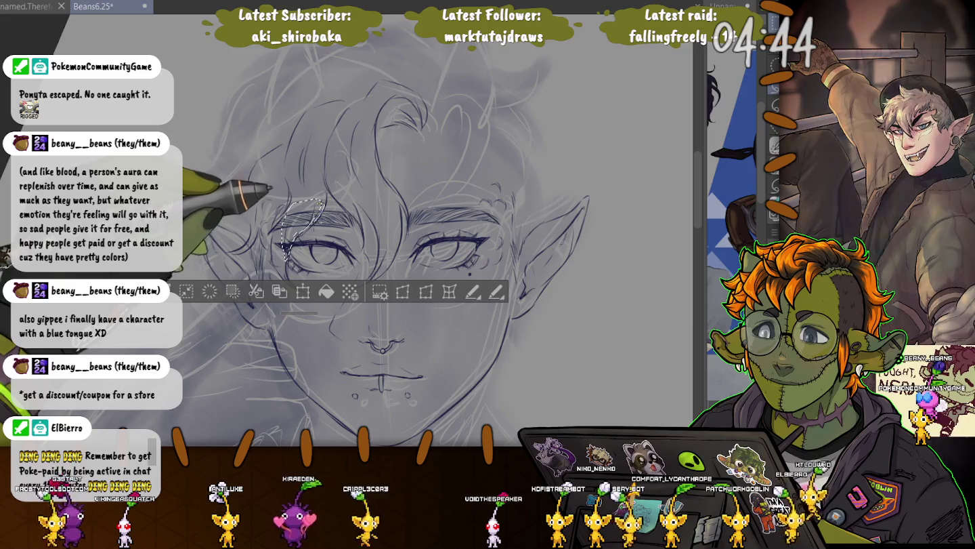
{"action": "left_click_drag", "start_coordinate": [302, 202], "coordinate": [263, 193]}
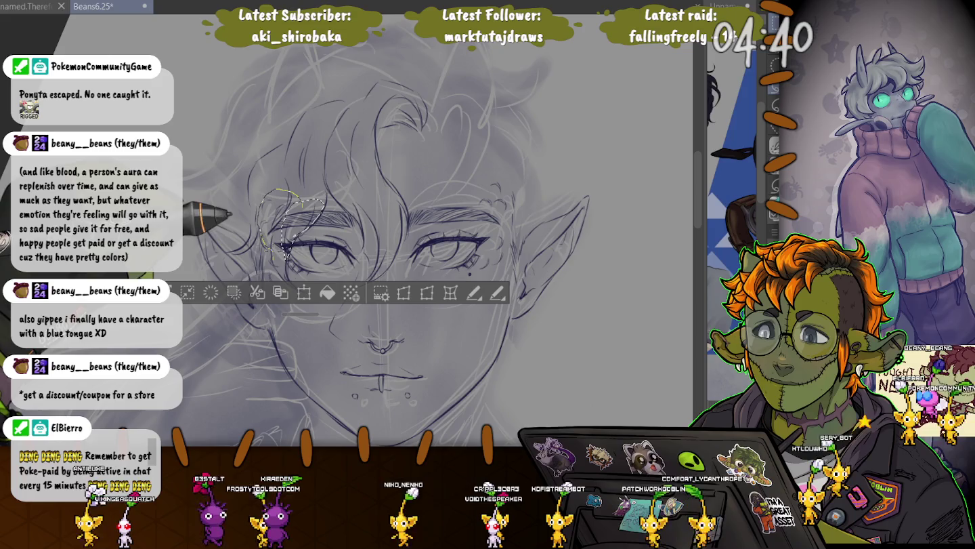
{"action": "left_click_drag", "start_coordinate": [283, 274], "coordinate": [285, 276]}
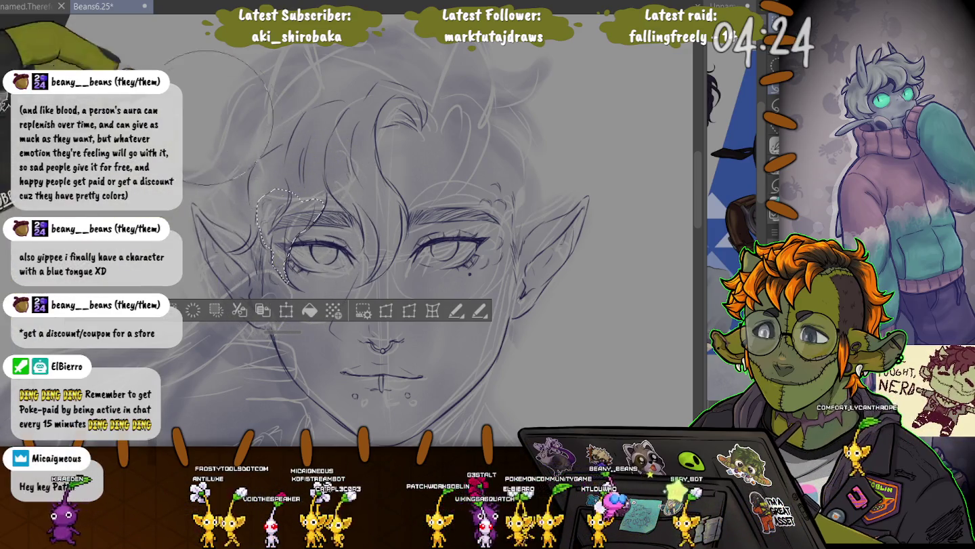
{"action": "key", "text": "ctrl+d"}
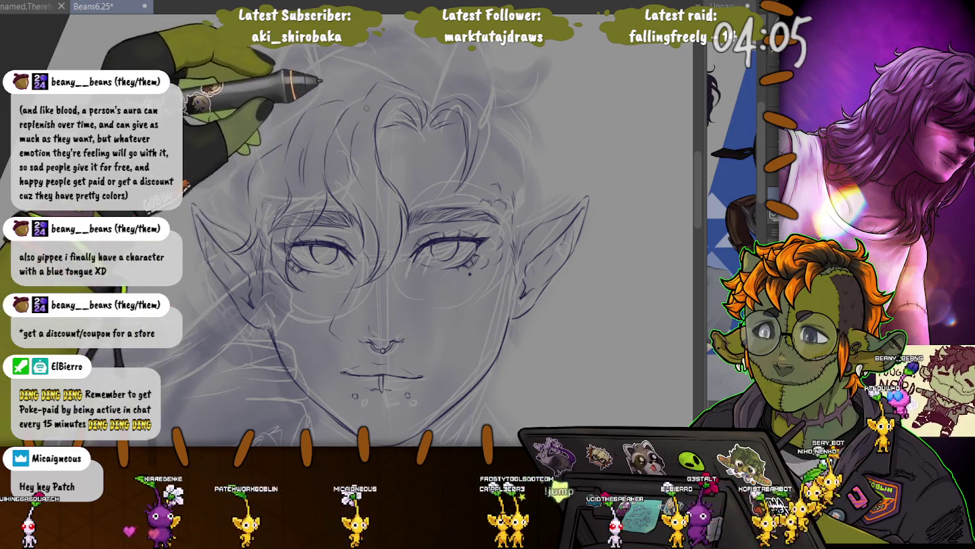
- Scroll up over the face and back down while firming up the facial lineart
{"action": "scroll", "coordinate": [379, 237], "scroll_direction": "up", "scroll_amount": 2}
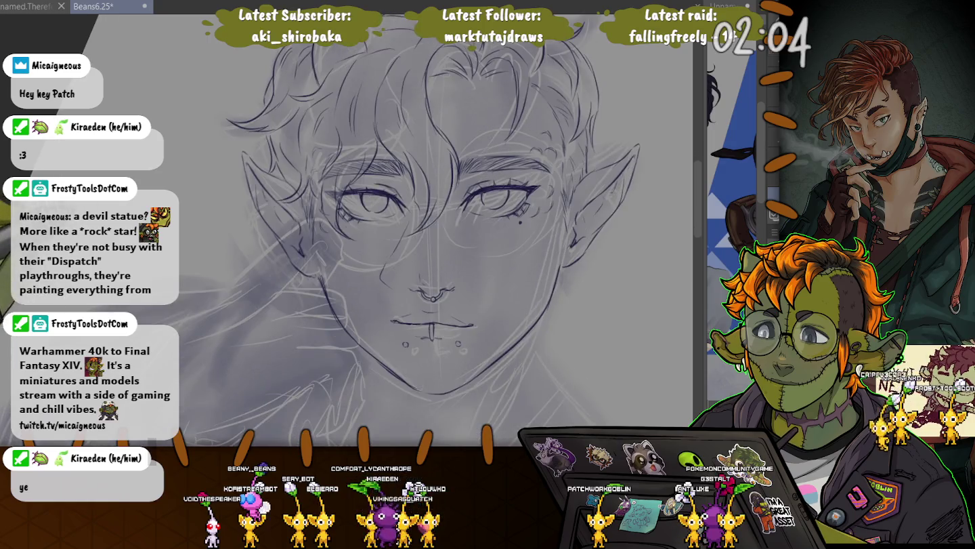
{"action": "scroll", "coordinate": [433, 230], "scroll_direction": "down", "scroll_amount": 2}
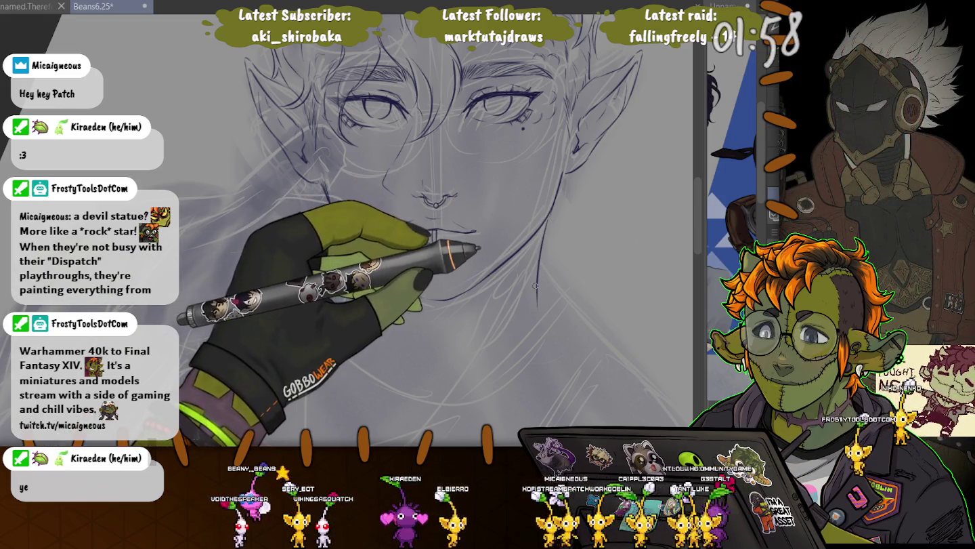
- Extend the jaw line down toward the chin and scroll down to the neck area
{"action": "scroll", "coordinate": [535, 286], "scroll_direction": "down", "scroll_amount": 5}
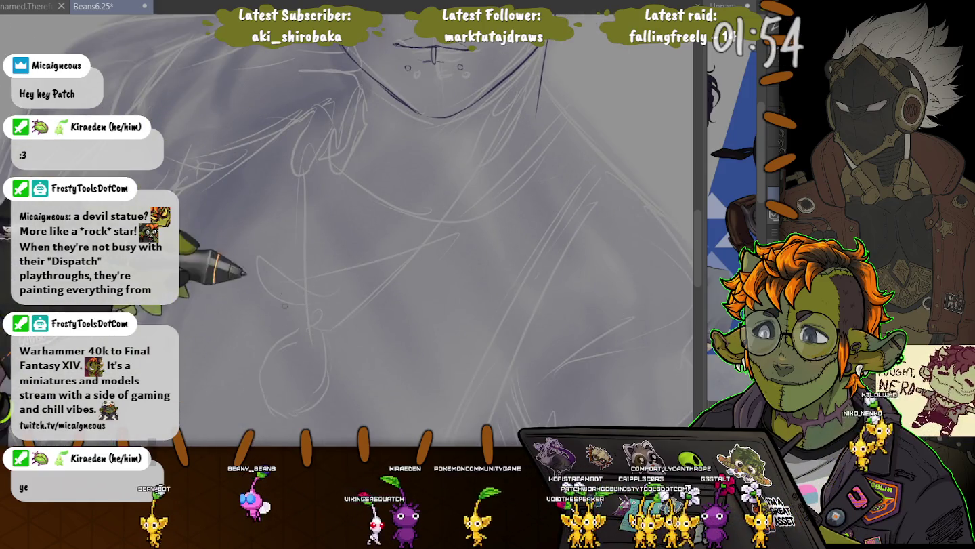
{"action": "scroll", "coordinate": [352, 223], "scroll_direction": "down", "scroll_amount": 1}
{"action": "scroll", "coordinate": [352, 230], "scroll_direction": "up", "scroll_amount": 4}
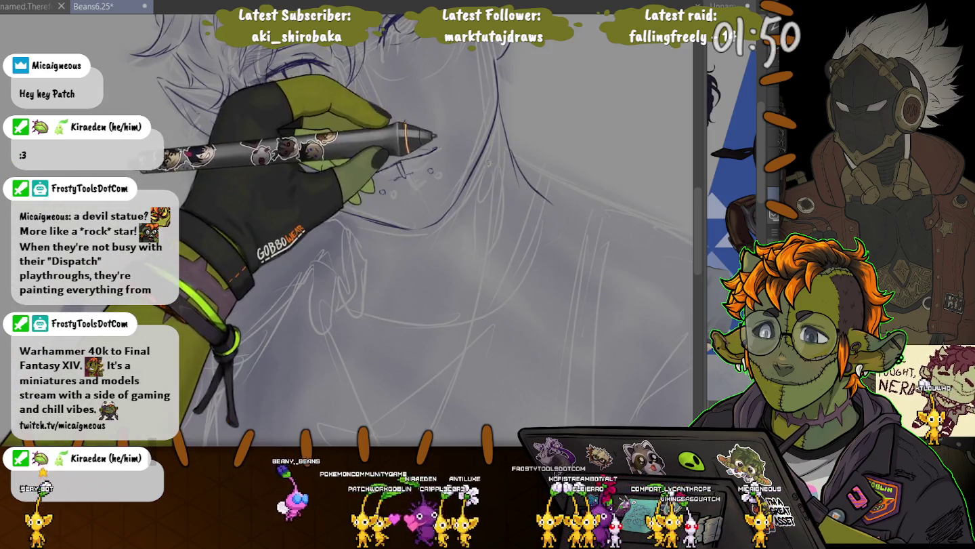
{"action": "left_click_drag", "start_coordinate": [498, 129], "coordinate": [556, 211]}
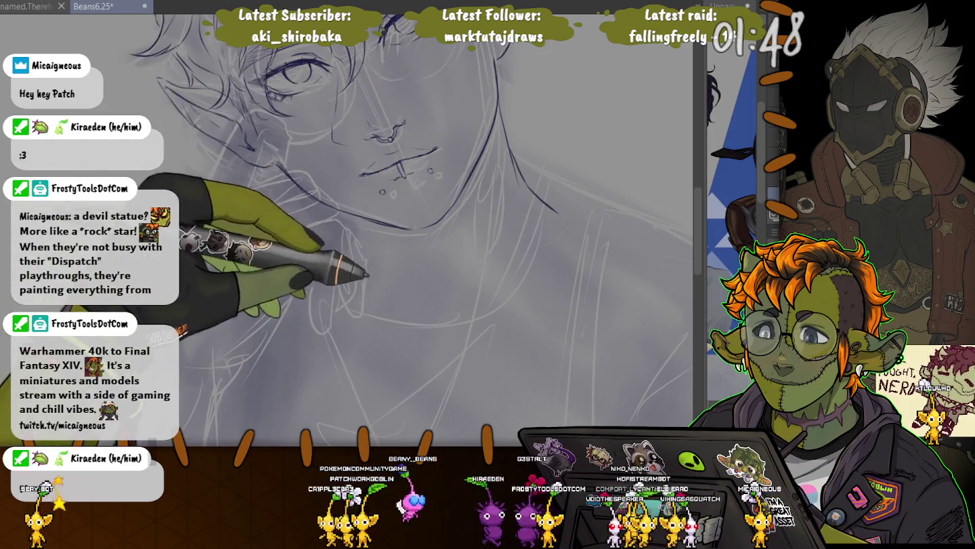
{"action": "scroll", "coordinate": [211, 230], "scroll_direction": "down", "scroll_amount": 2}
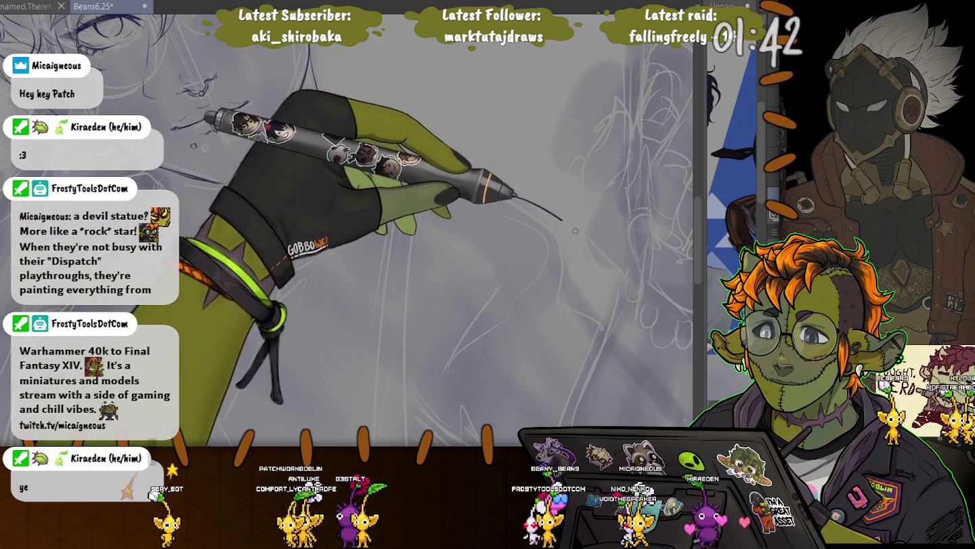
{"action": "scroll", "coordinate": [575, 230], "scroll_direction": "down", "scroll_amount": 3}
{"action": "scroll", "coordinate": [214, 231], "scroll_direction": "down", "scroll_amount": 2}
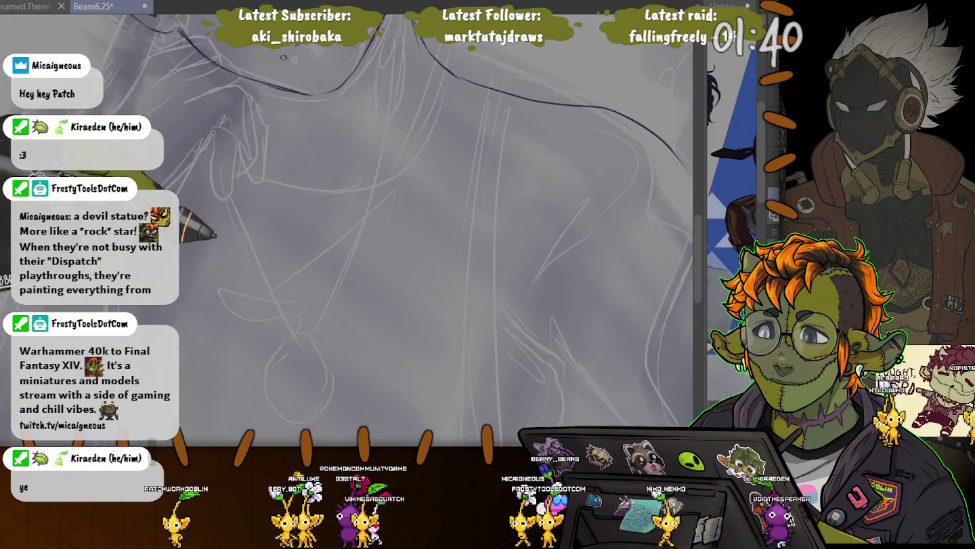
{"action": "scroll", "coordinate": [214, 231], "scroll_direction": "up", "scroll_amount": 3}
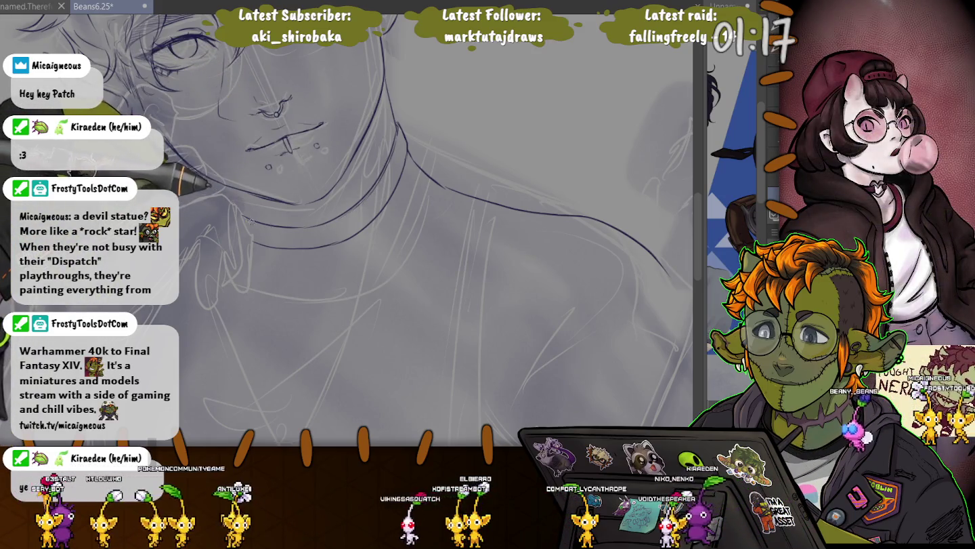
- Ink the neck line and the left collar line on a tilted view, then zoom out
{"action": "left_click_drag", "start_coordinate": [248, 238], "coordinate": [310, 228]}
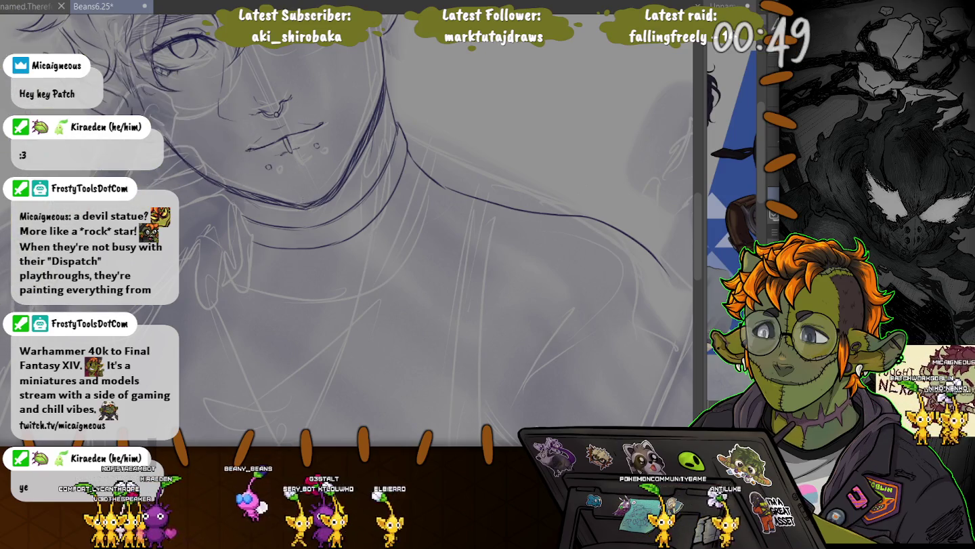
{"action": "left_click_drag", "start_coordinate": [244, 198], "coordinate": [247, 228]}
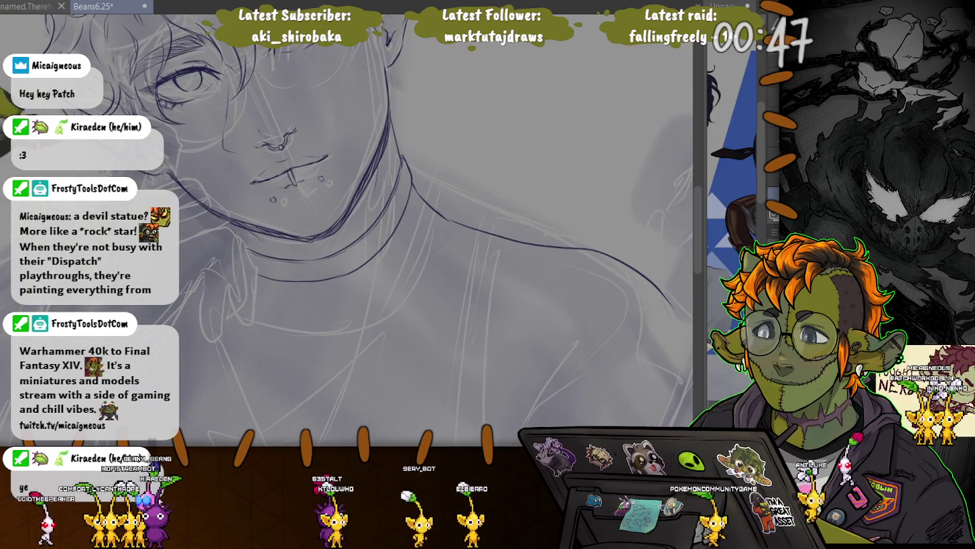
{"action": "left_click_drag", "start_coordinate": [234, 306], "coordinate": [207, 334]}
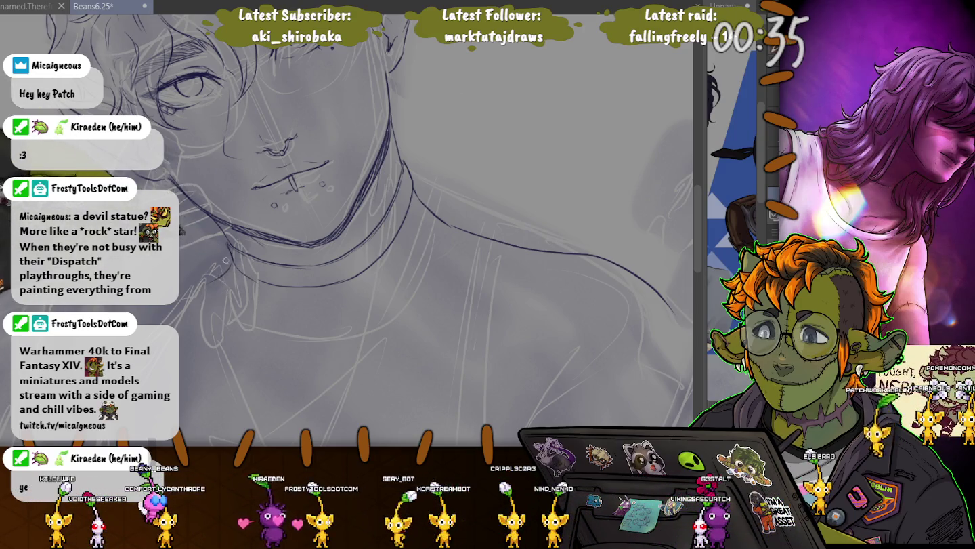
{"action": "left_click_drag", "start_coordinate": [339, 271], "coordinate": [460, 189]}
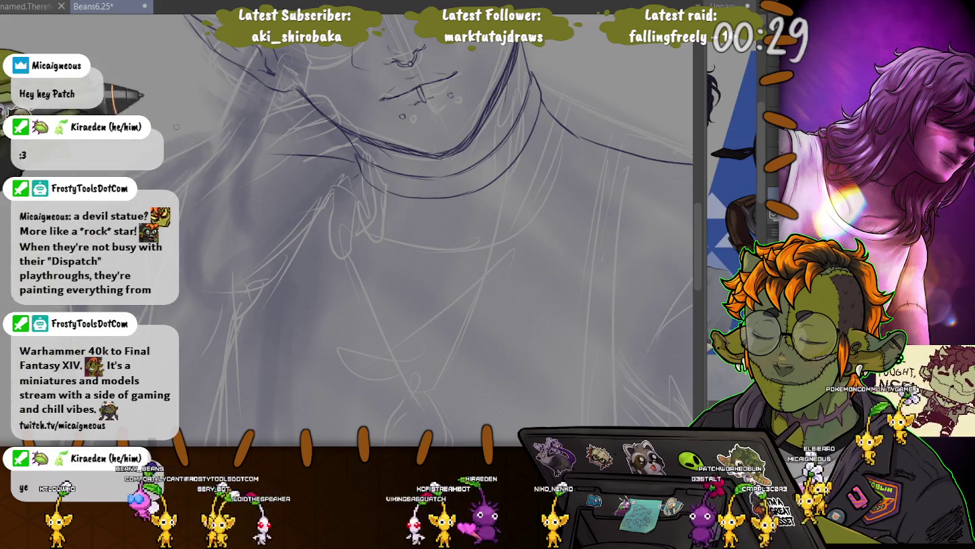
{"action": "left_click_drag", "start_coordinate": [261, 153], "coordinate": [6, 164]}
{"action": "scroll", "coordinate": [413, 230], "scroll_direction": "up", "scroll_amount": 3}
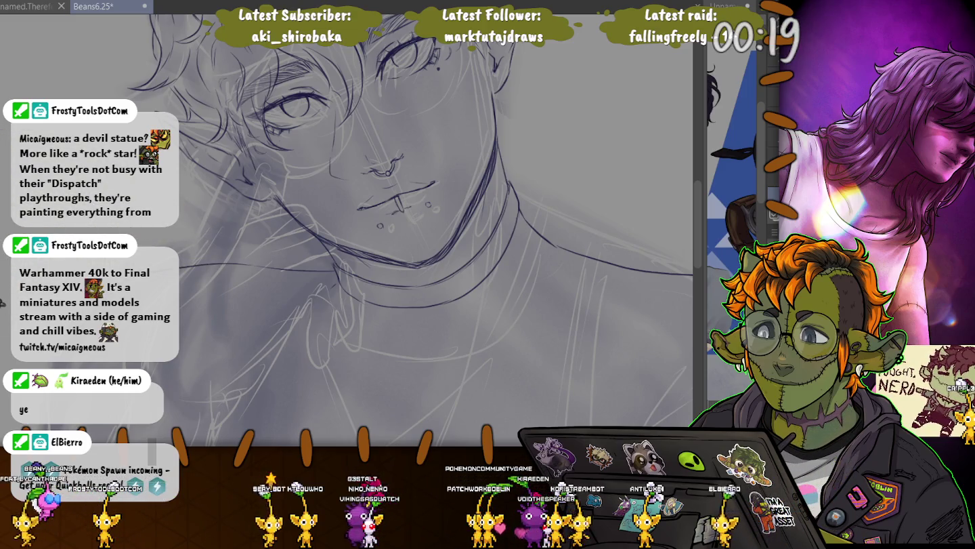
{"action": "scroll", "coordinate": [353, 231], "scroll_direction": "down", "scroll_amount": 3}
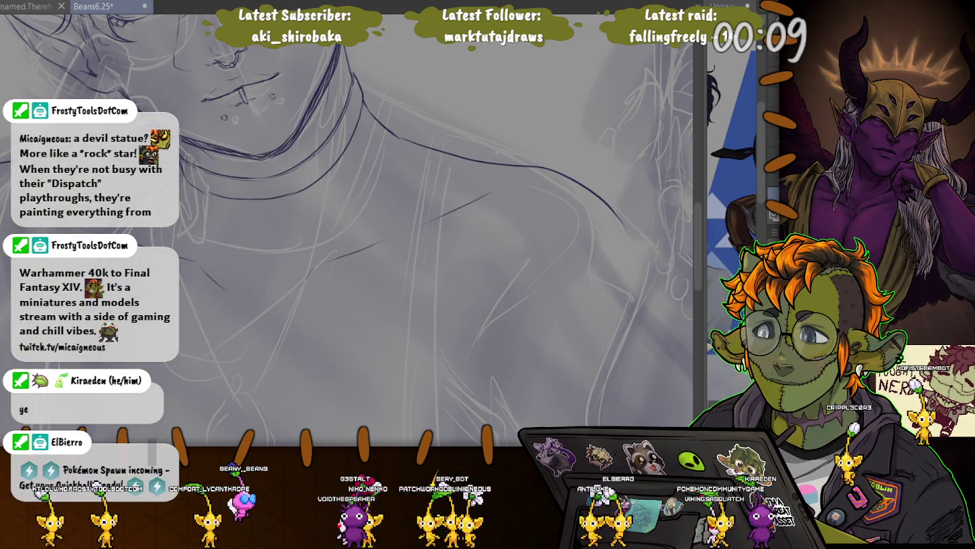
{"action": "key", "text": "ctrl+minus"}
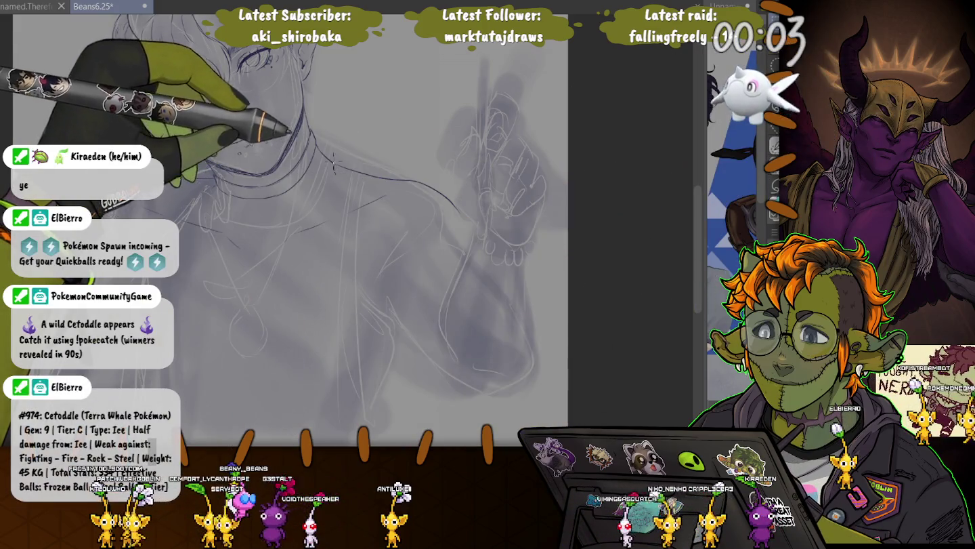
- Enlarge, lower and slightly rotate the long shoulder stroke counter-clockwise
{"action": "left_click_drag", "start_coordinate": [335, 163], "coordinate": [342, 180]}
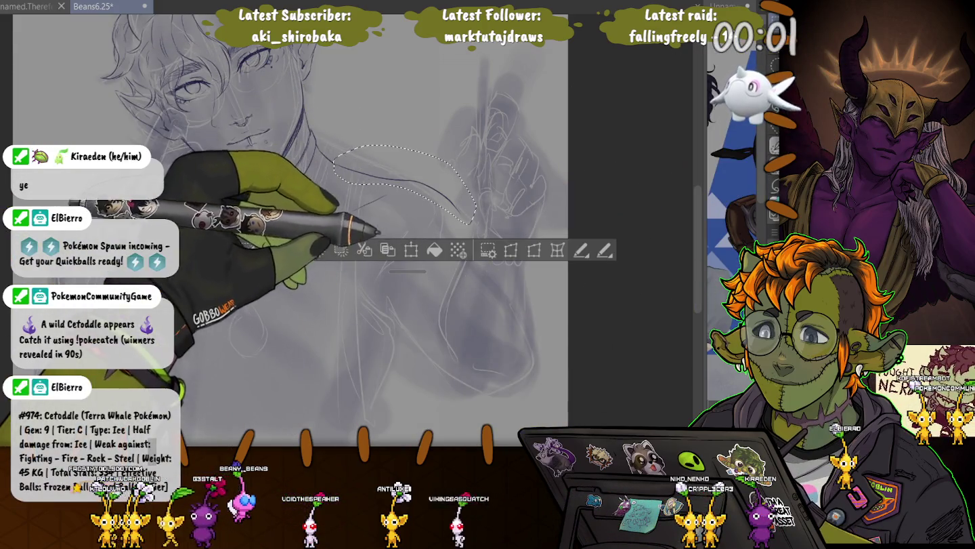
{"action": "left_click", "coordinate": [410, 250]}
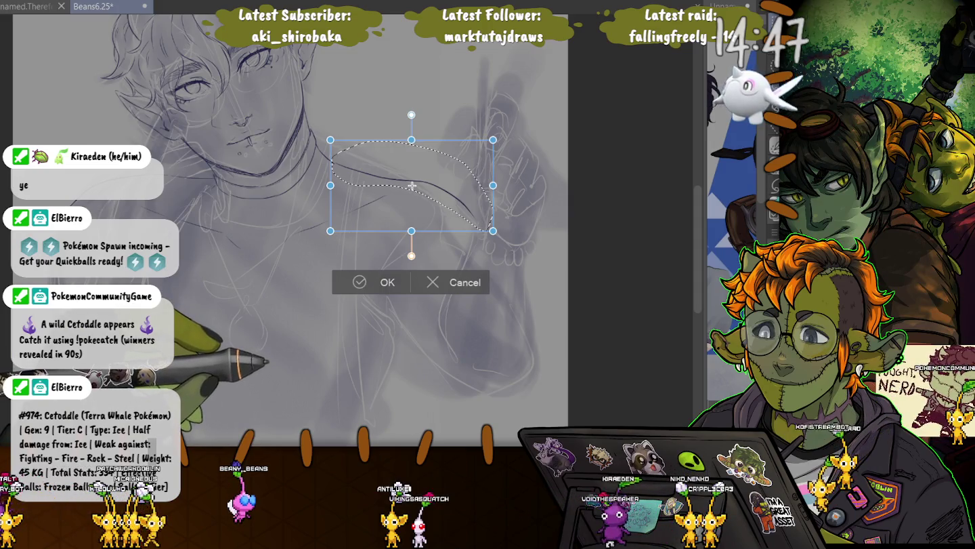
{"action": "left_click_drag", "start_coordinate": [493, 231], "coordinate": [510, 235]}
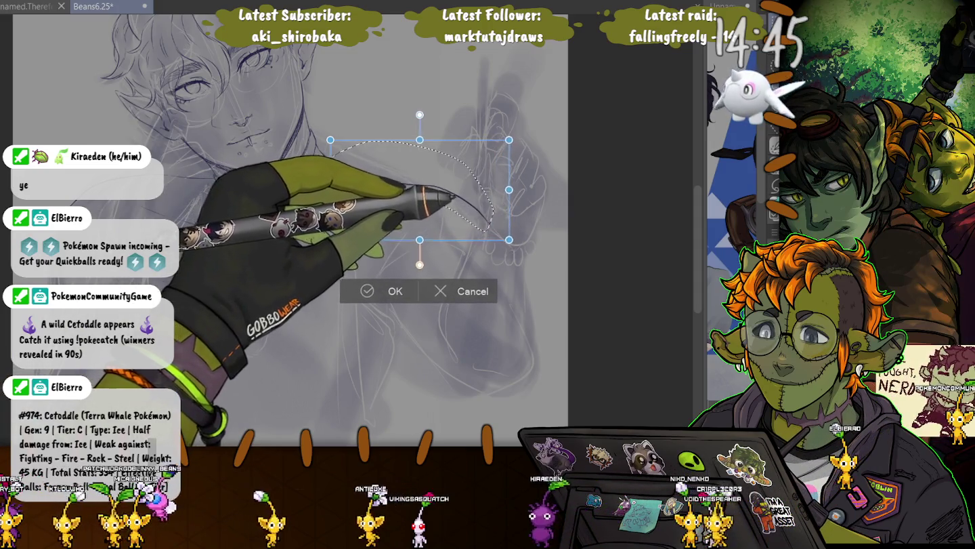
{"action": "left_click_drag", "start_coordinate": [422, 186], "coordinate": [421, 188]}
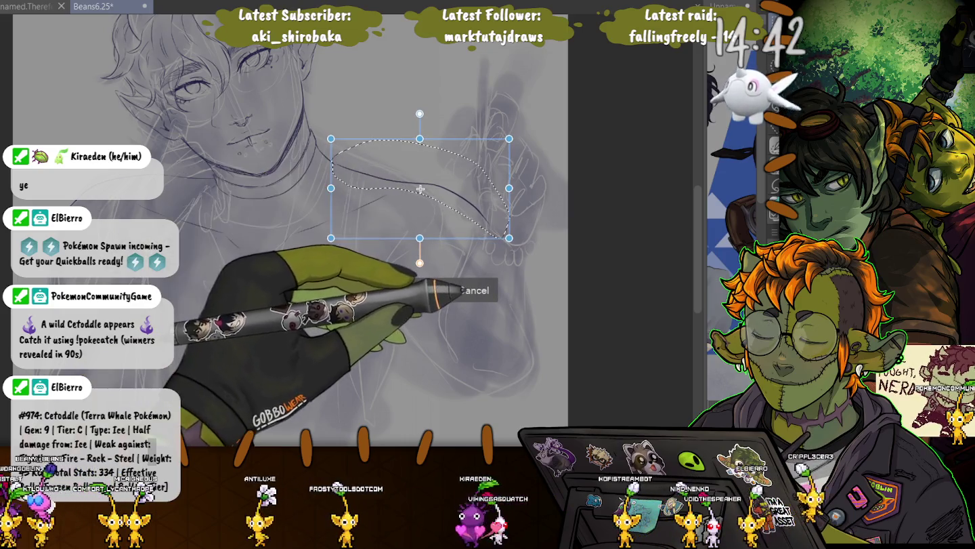
{"action": "left_click_drag", "start_coordinate": [535, 210], "coordinate": [533, 198]}
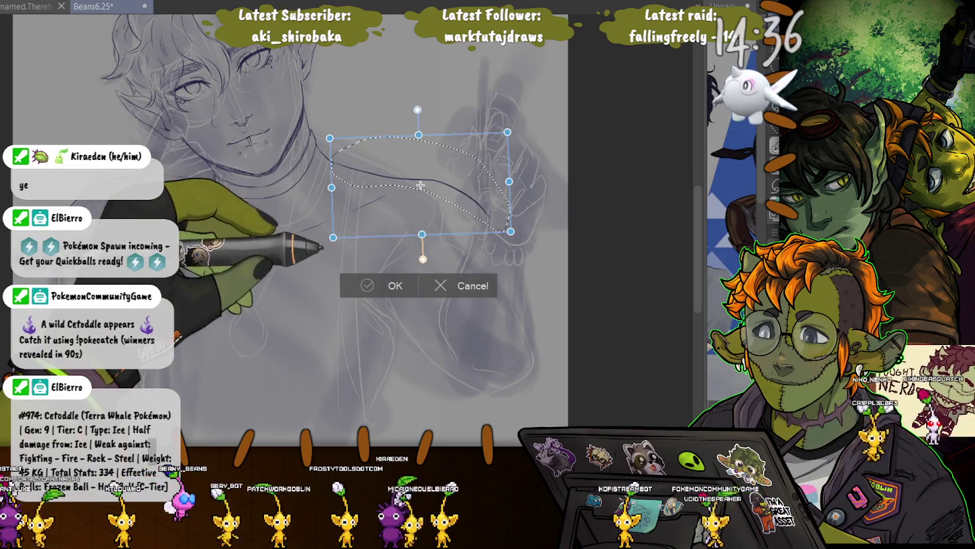
{"action": "key", "text": "Return"}
{"action": "key", "text": "ctrl+d"}
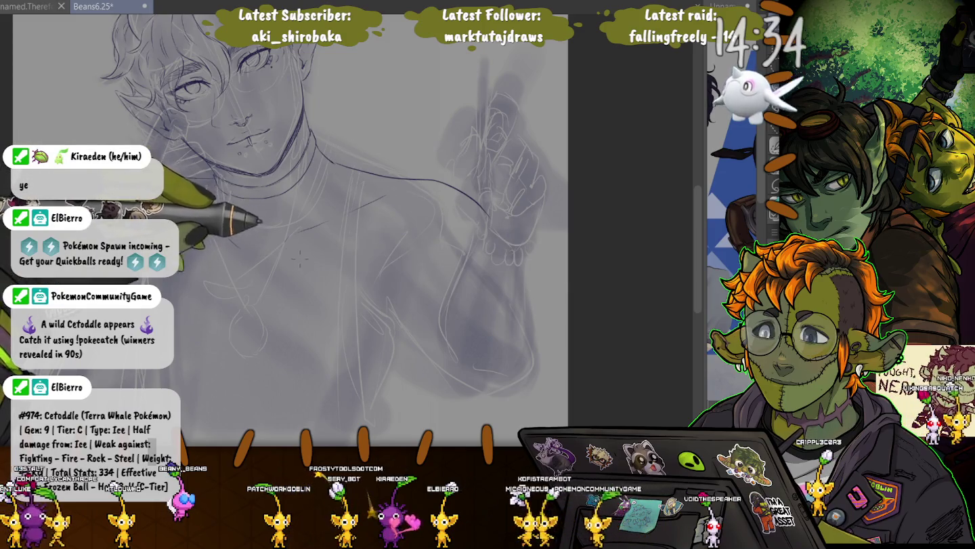
- Lasso the left shoulder lines and shift them slightly right and up
{"action": "left_click_drag", "start_coordinate": [285, 252], "coordinate": [298, 255]}
{"action": "key", "text": "ctrl+t"}
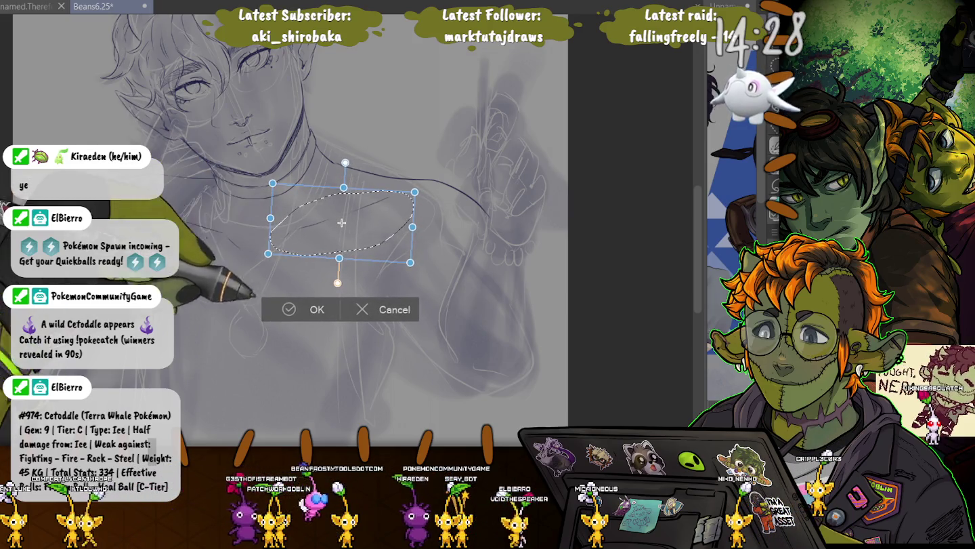
{"action": "key", "text": "Return"}
{"action": "left_click_drag", "start_coordinate": [213, 216], "coordinate": [247, 254]}
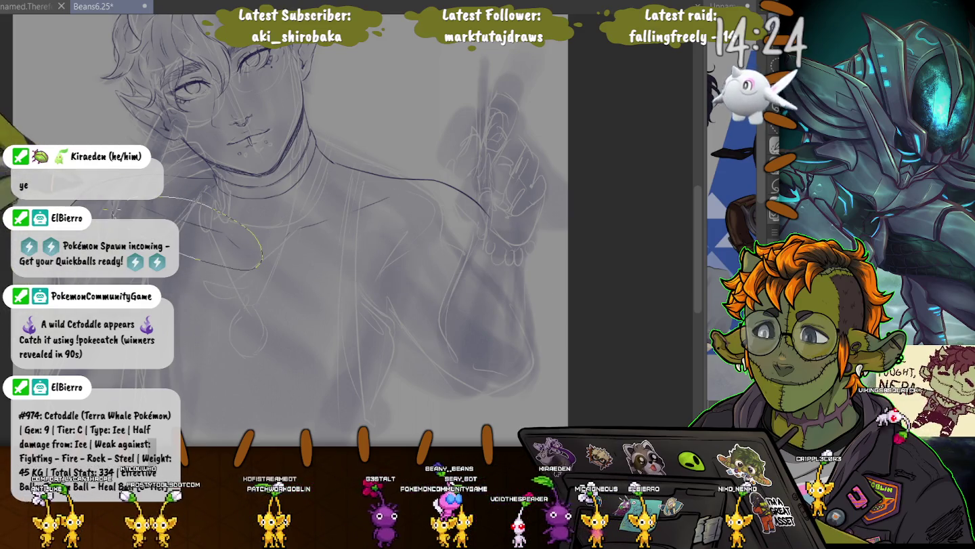
{"action": "key", "text": "ctrl+t"}
{"action": "left_click_drag", "start_coordinate": [186, 232], "coordinate": [202, 232]}
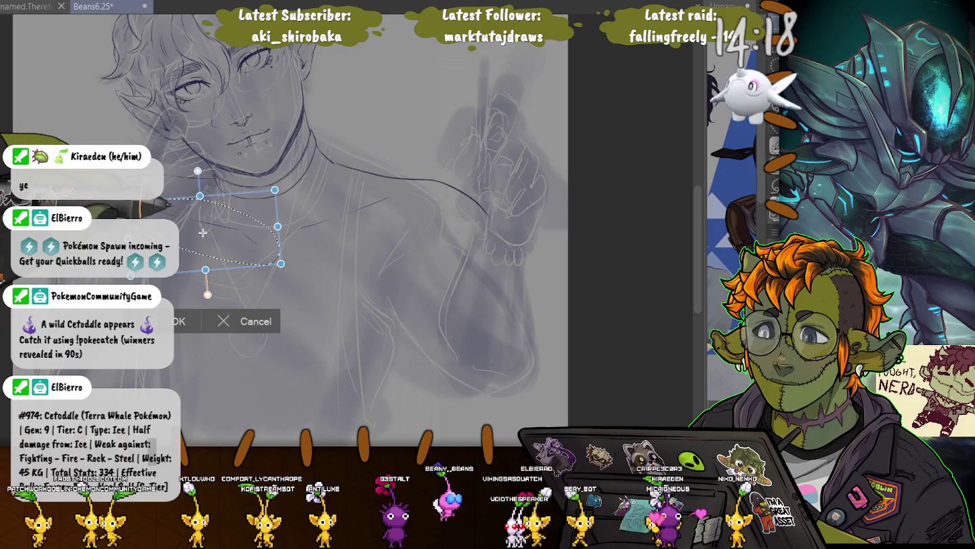
{"action": "key", "text": "Return"}
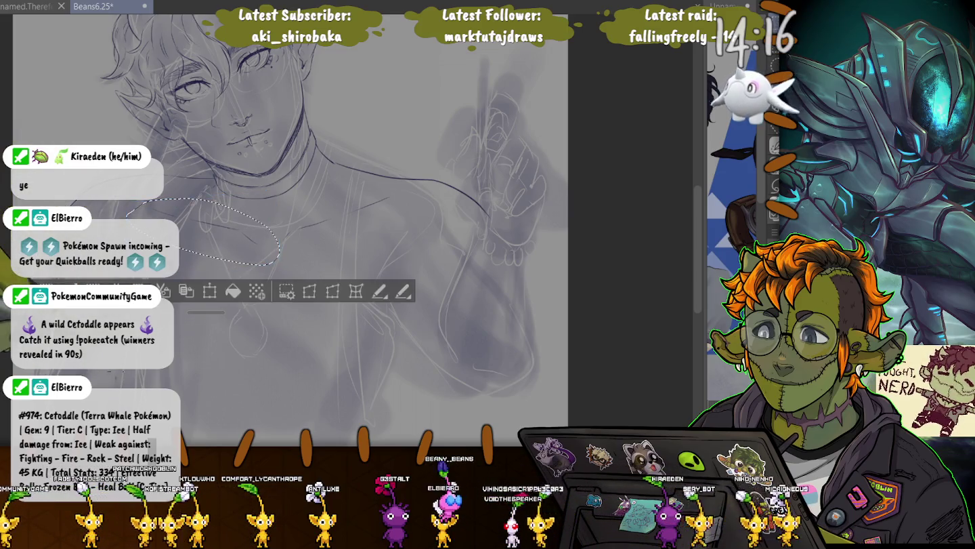
{"action": "key", "text": "ctrl+d"}
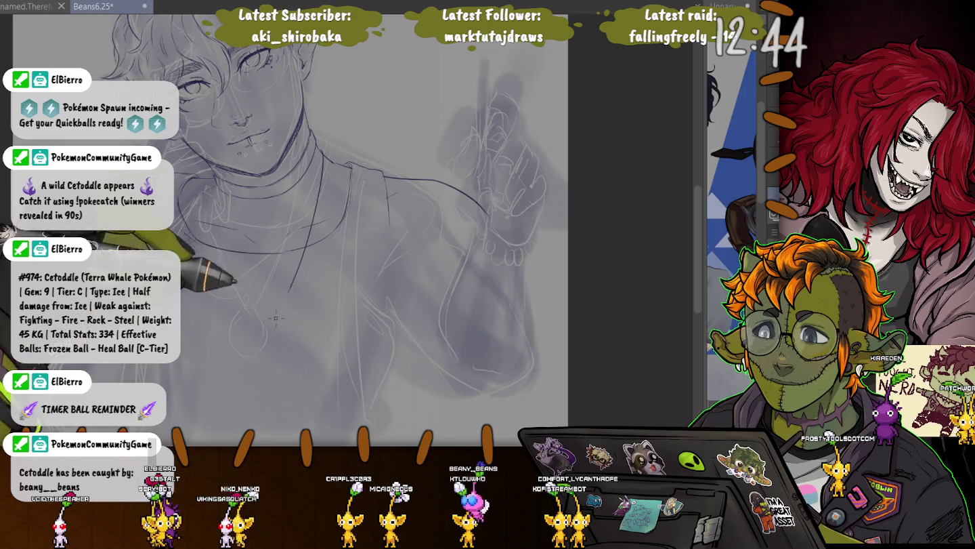
- Ink the jacket line down the chest, the V-shaped necklace chain and oval pendant
{"action": "left_click_drag", "start_coordinate": [319, 157], "coordinate": [282, 298]}
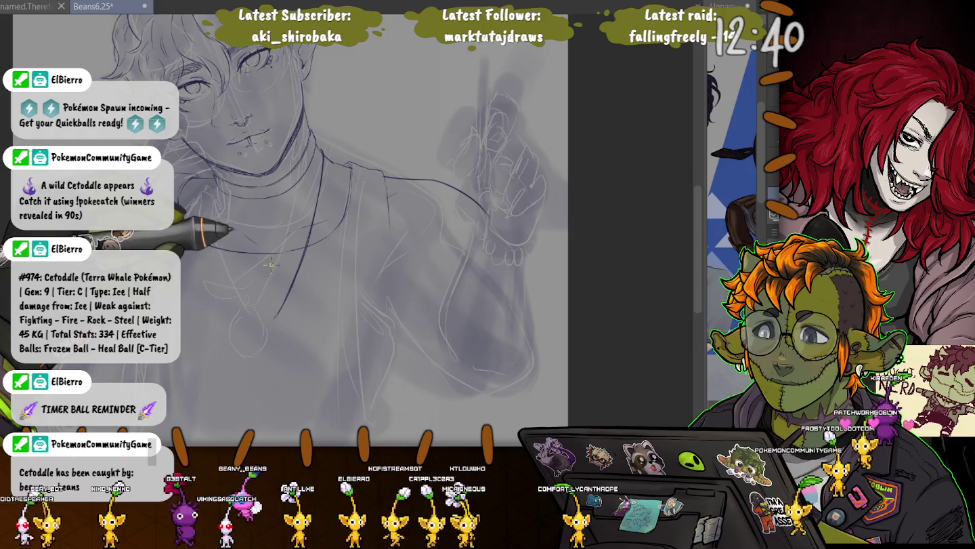
{"action": "mouse_move", "coordinate": [213, 179]}
{"action": "left_mouse_down"}
{"action": "mouse_move", "coordinate": [258, 322]}
{"action": "mouse_move", "coordinate": [230, 270]}
{"action": "left_mouse_up"}
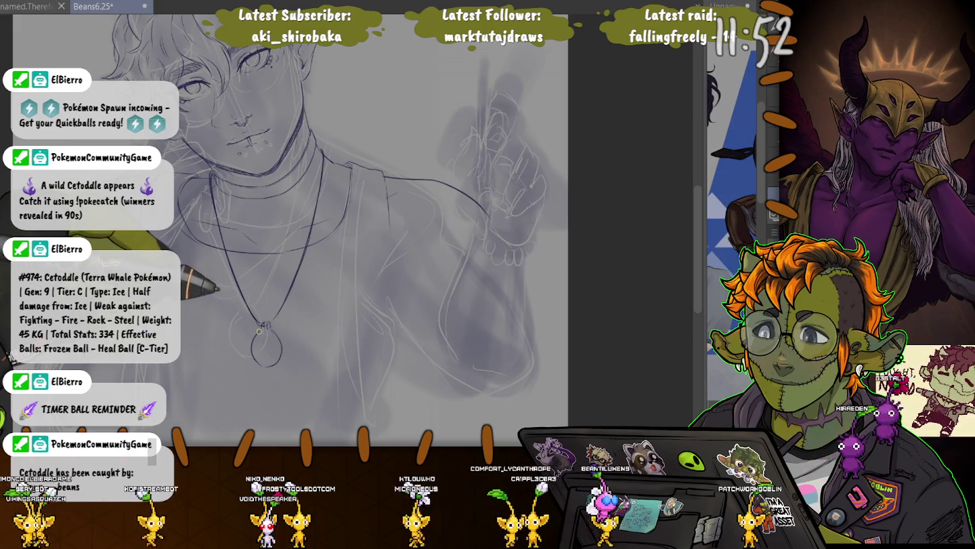
{"action": "mouse_move", "coordinate": [251, 352]}
{"action": "left_mouse_down"}
{"action": "mouse_move", "coordinate": [256, 328]}
{"action": "mouse_move", "coordinate": [271, 366]}
{"action": "left_mouse_up"}
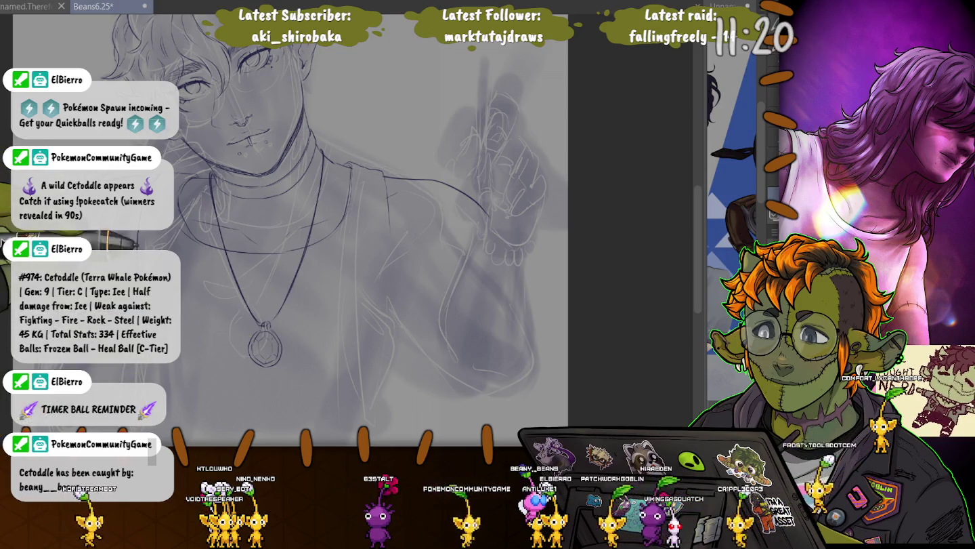
{"action": "left_click_drag", "start_coordinate": [251, 338], "coordinate": [269, 352]}
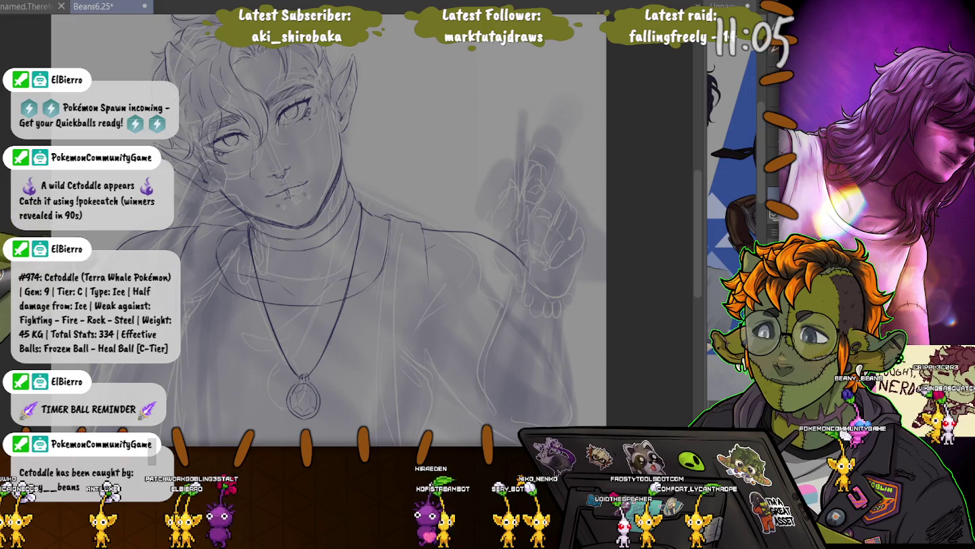
{"action": "scroll", "coordinate": [329, 230], "scroll_direction": "down", "scroll_amount": 3}
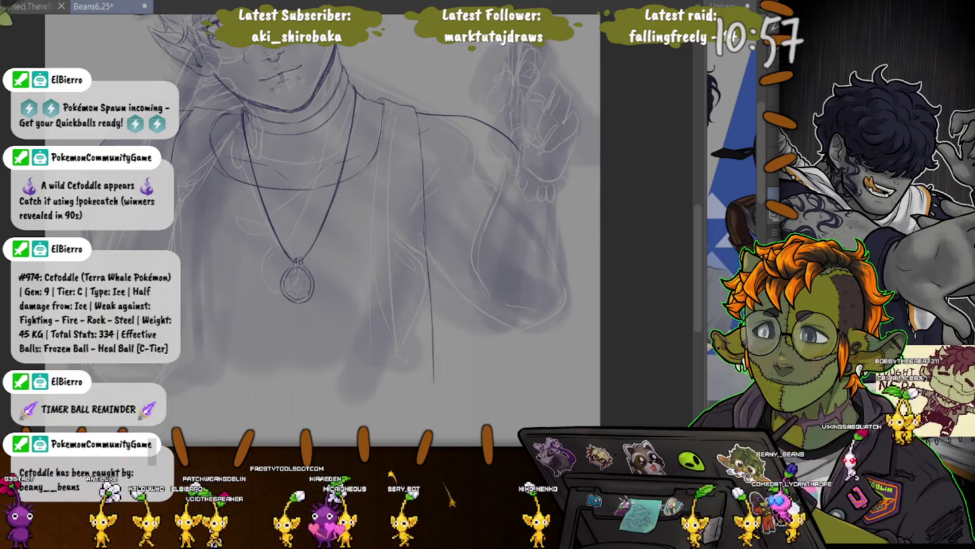
- Save the Beans6.25 illustration with Ctrl+S
{"action": "key", "text": "ctrl+s"}
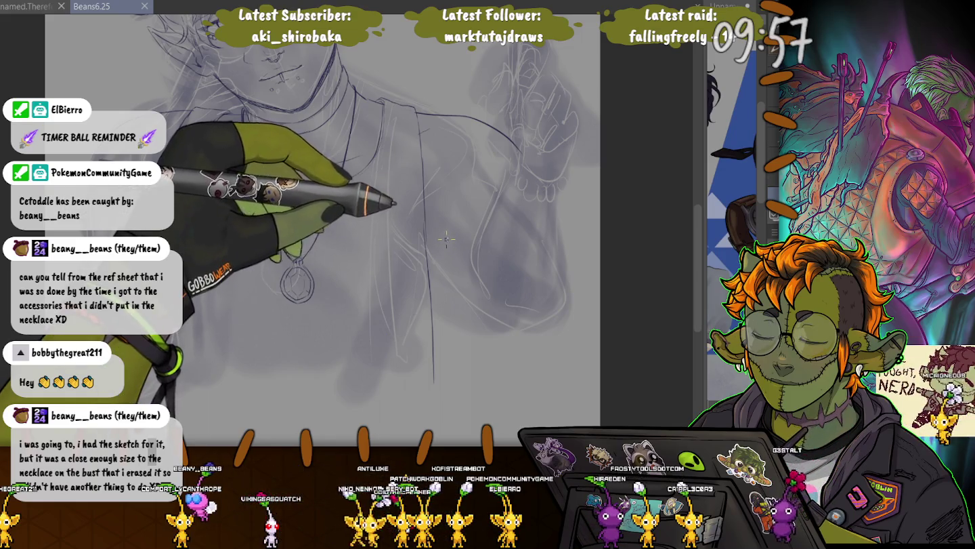
- Ink both necklace chain sides to the pendant, a long jacket line and a diagonal torso fold
{"action": "left_click_drag", "start_coordinate": [241, 138], "coordinate": [291, 260]}
{"action": "left_click_drag", "start_coordinate": [353, 95], "coordinate": [303, 261]}
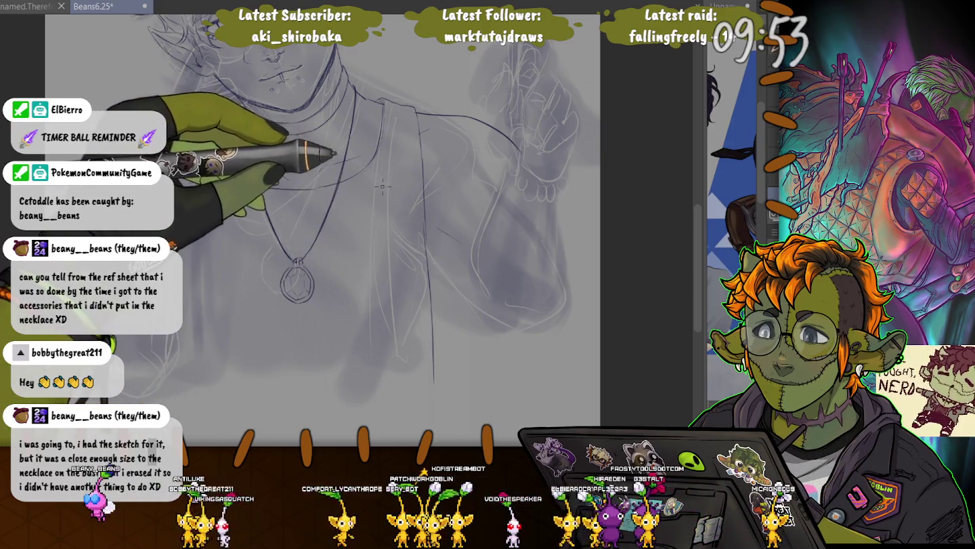
{"action": "mouse_move", "coordinate": [425, 236]}
{"action": "left_mouse_down"}
{"action": "mouse_move", "coordinate": [458, 242]}
{"action": "mouse_move", "coordinate": [459, 308]}
{"action": "left_mouse_up"}
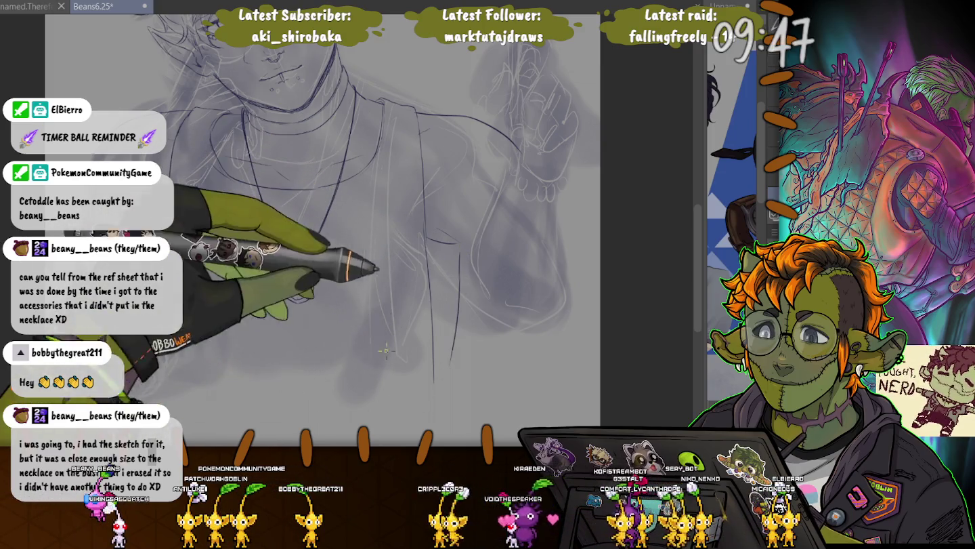
{"action": "left_click_drag", "start_coordinate": [459, 254], "coordinate": [442, 381]}
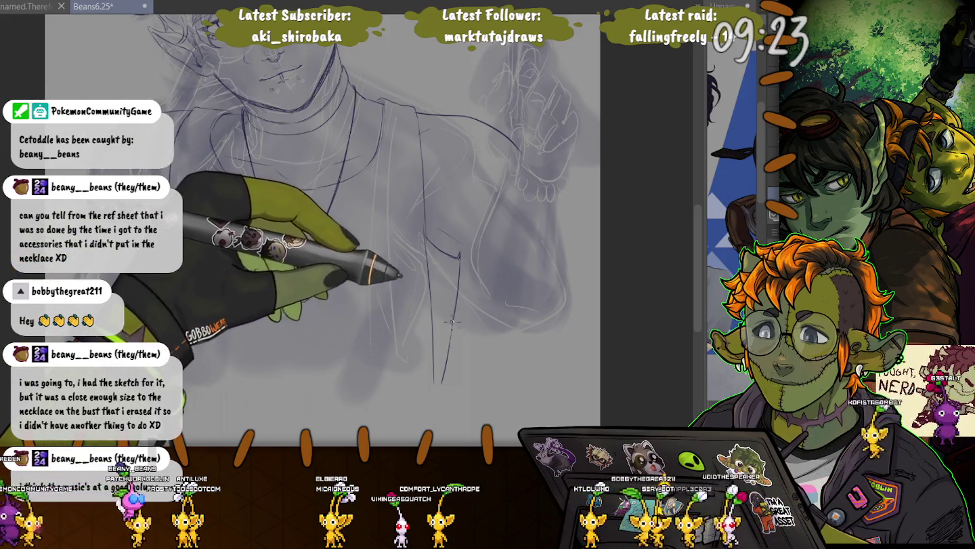
{"action": "left_click_drag", "start_coordinate": [291, 261], "coordinate": [298, 299]}
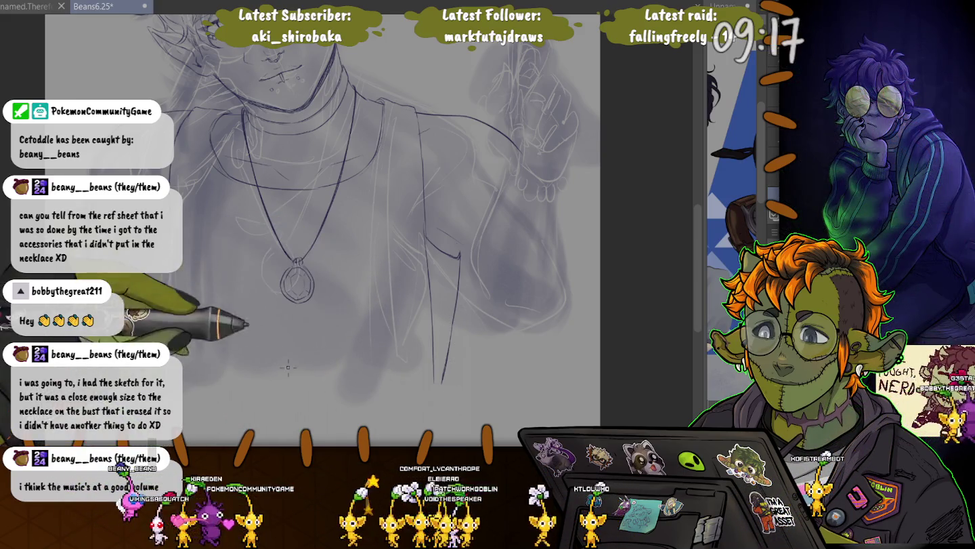
{"action": "left_click_drag", "start_coordinate": [278, 310], "coordinate": [354, 389]}
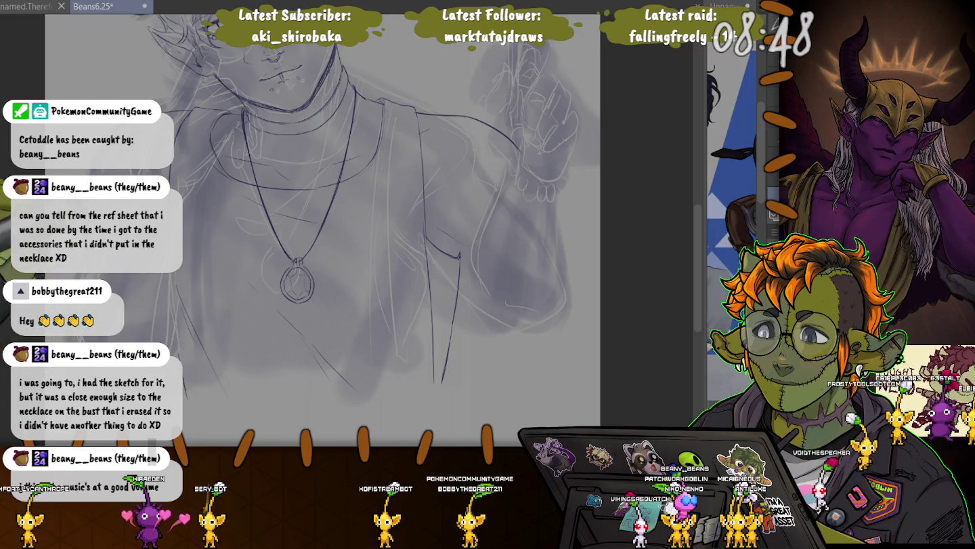
{"action": "left_click_drag", "start_coordinate": [525, 153], "coordinate": [504, 203]}
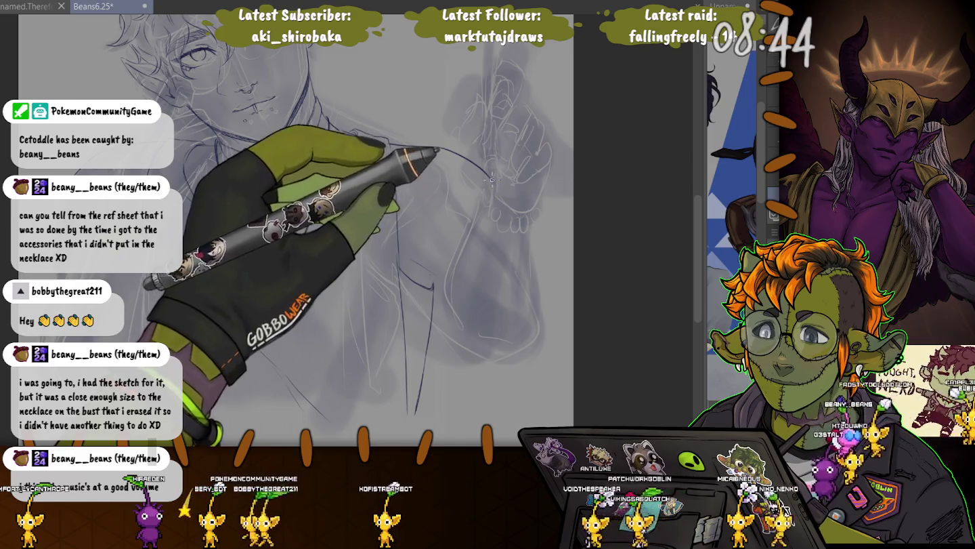
- Ink a curved contour down the right side and a short stroke below the shoulder
{"action": "mouse_move", "coordinate": [508, 216]}
{"action": "left_mouse_down"}
{"action": "mouse_move", "coordinate": [552, 317]}
{"action": "mouse_move", "coordinate": [566, 386]}
{"action": "left_mouse_up"}
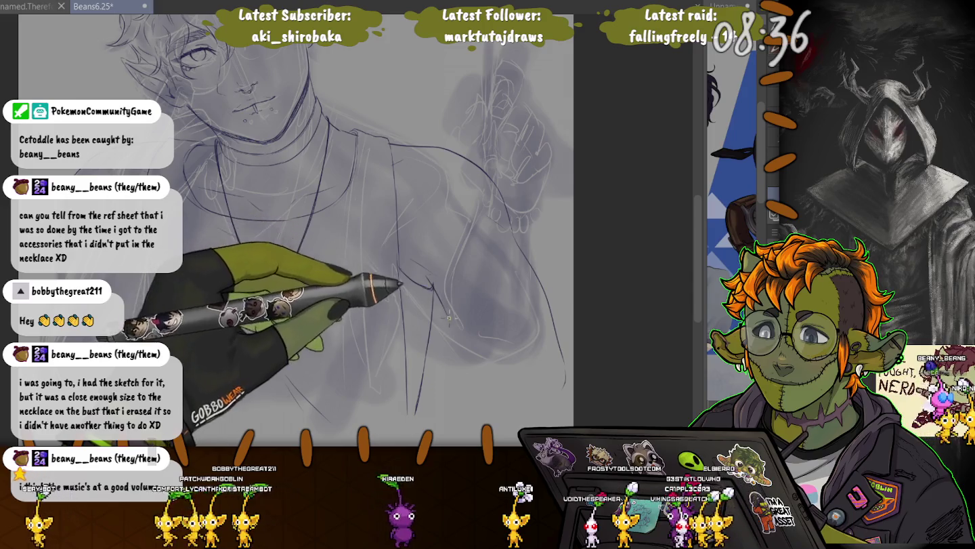
{"action": "left_click_drag", "start_coordinate": [428, 275], "coordinate": [461, 345]}
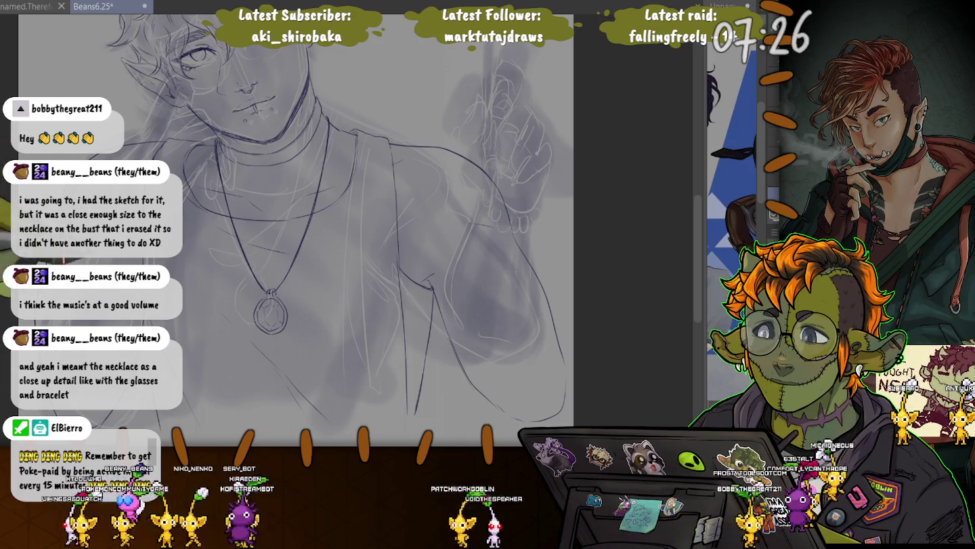
{"action": "scroll", "coordinate": [305, 224], "scroll_direction": "down", "scroll_amount": 2}
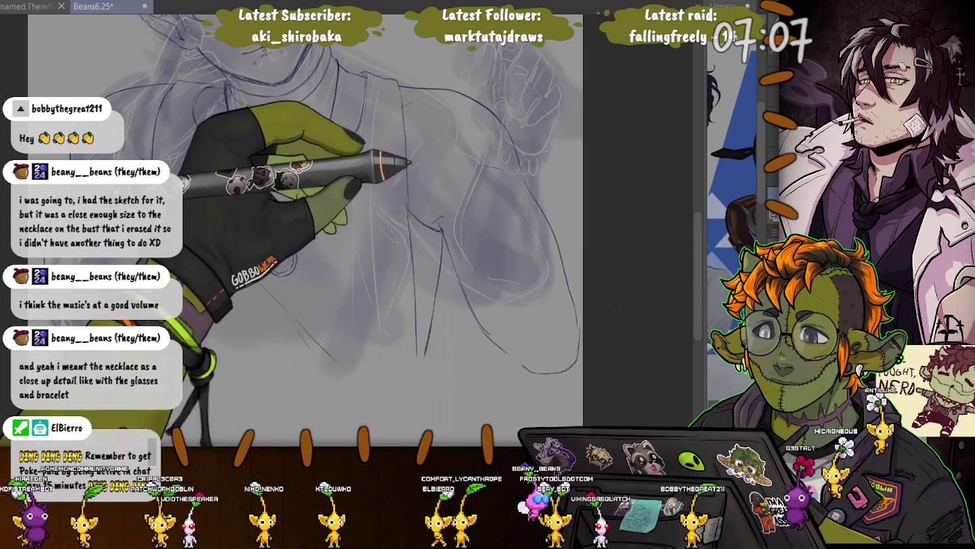
- Pan up to the head and trace the ear outline in dark purple
{"action": "left_click_drag", "start_coordinate": [213, 186], "coordinate": [197, 240]}
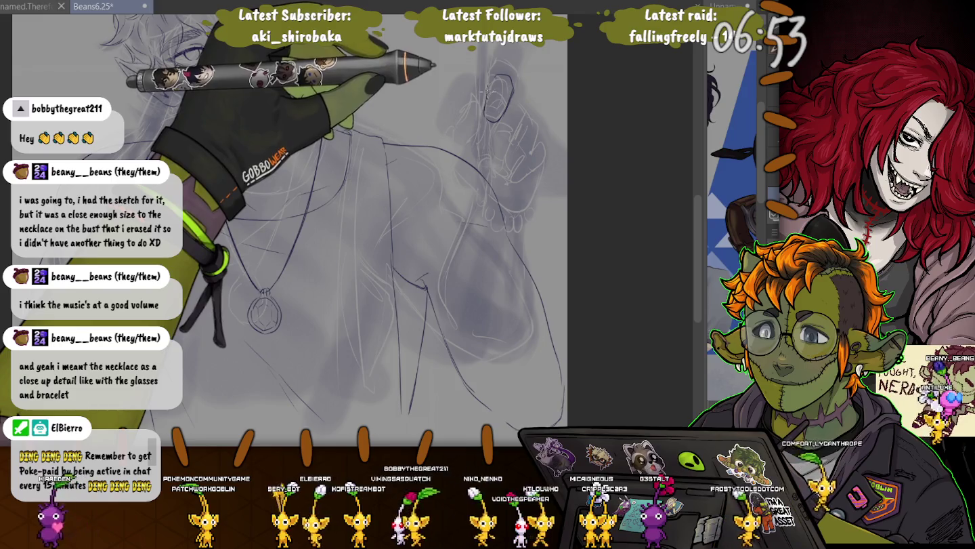
{"action": "left_click_drag", "start_coordinate": [498, 76], "coordinate": [488, 124]}
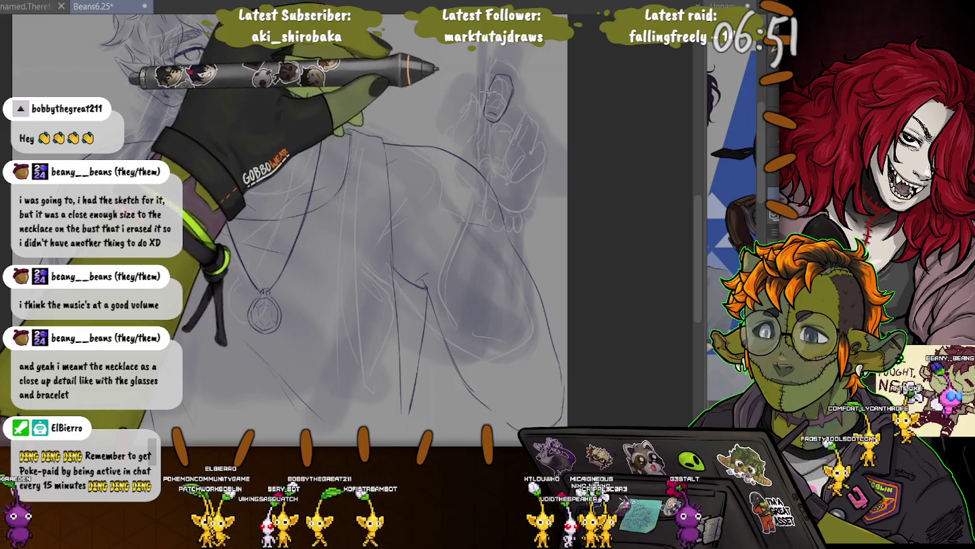
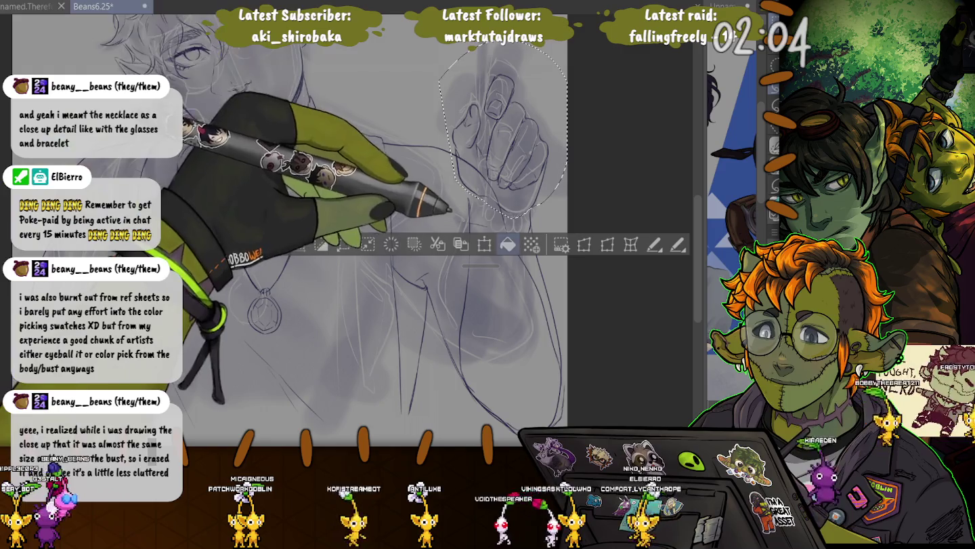
- Enlarge the selected pen-holding hand sketch by stretching its top upward, then deselect it
{"action": "key", "text": "ctrl+t"}
{"action": "left_click_drag", "start_coordinate": [567, 37], "coordinate": [571, 25]}
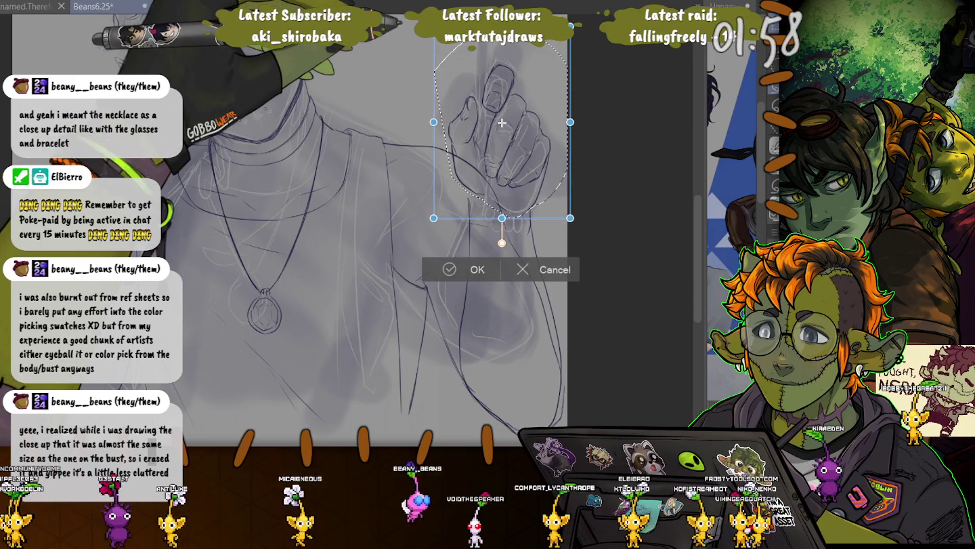
{"action": "key", "text": "Return"}
{"action": "key", "text": "ctrl+d"}
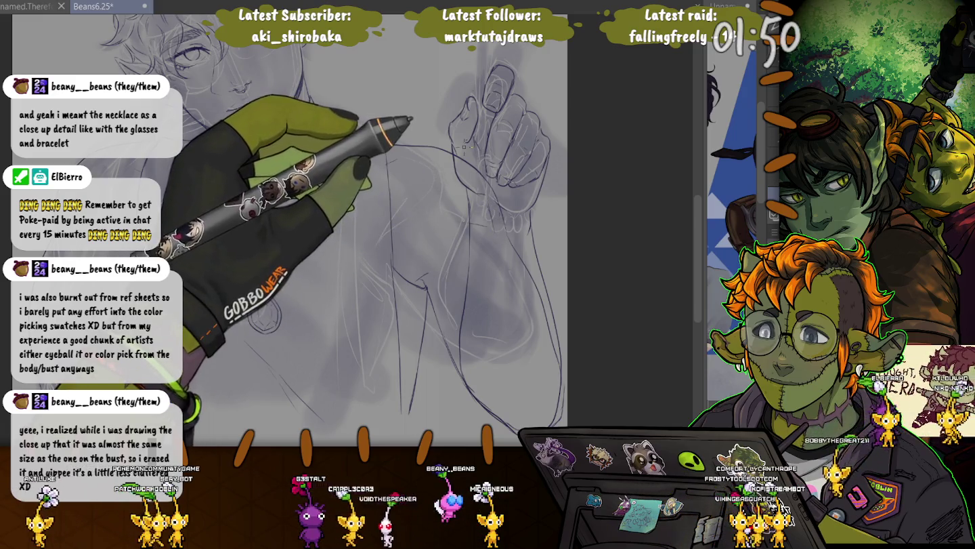
{"action": "scroll", "coordinate": [466, 146], "scroll_direction": "up", "scroll_amount": 2}
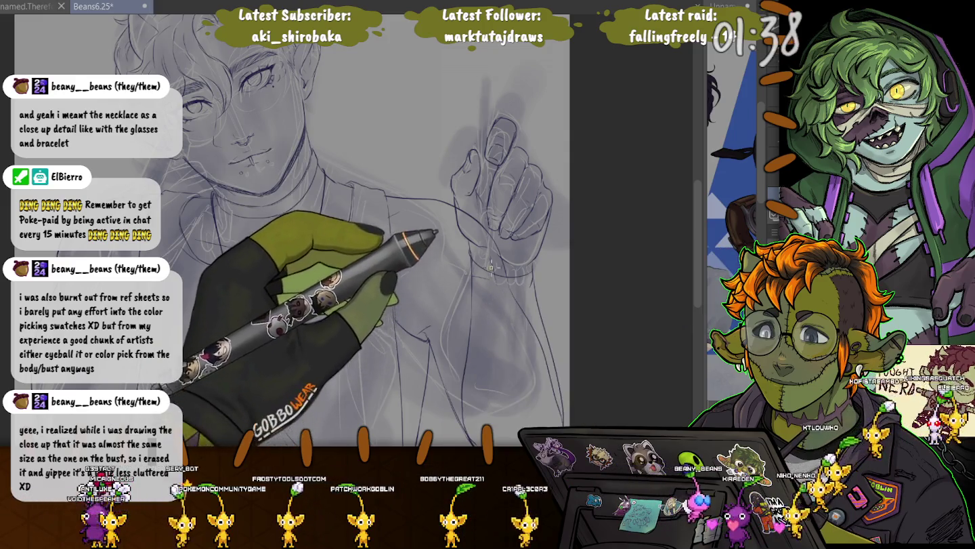
- Draw a chain of small circular beads around the raised hand's wrist
{"action": "scroll", "coordinate": [488, 285], "scroll_direction": "up", "scroll_amount": 1}
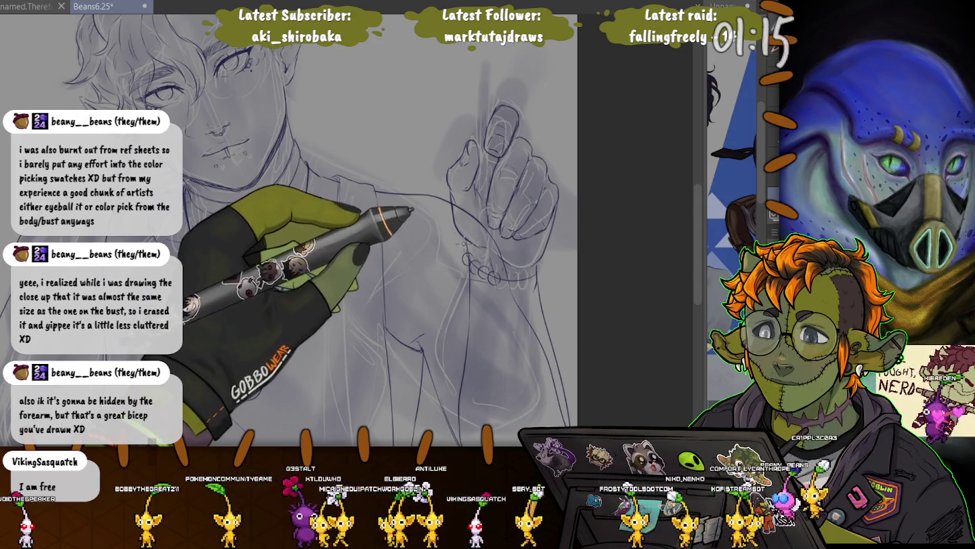
{"action": "left_click_drag", "start_coordinate": [467, 250], "coordinate": [499, 281]}
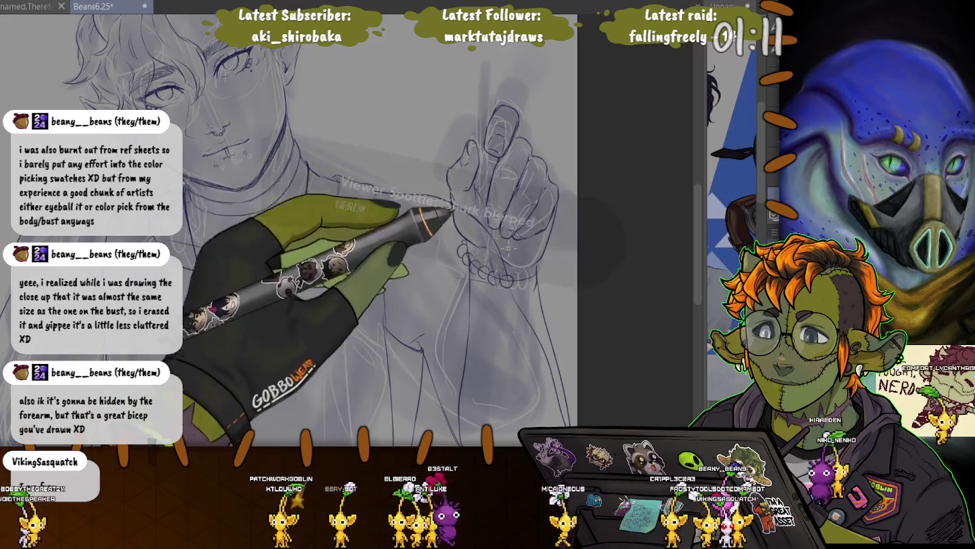
{"action": "left_click_drag", "start_coordinate": [499, 285], "coordinate": [512, 286]}
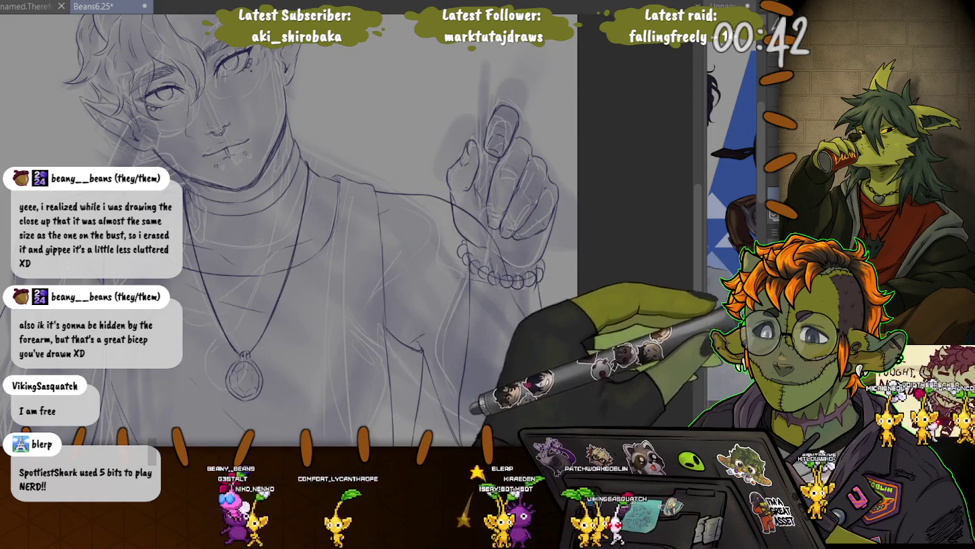
{"action": "key", "text": "ctrl+minus"}
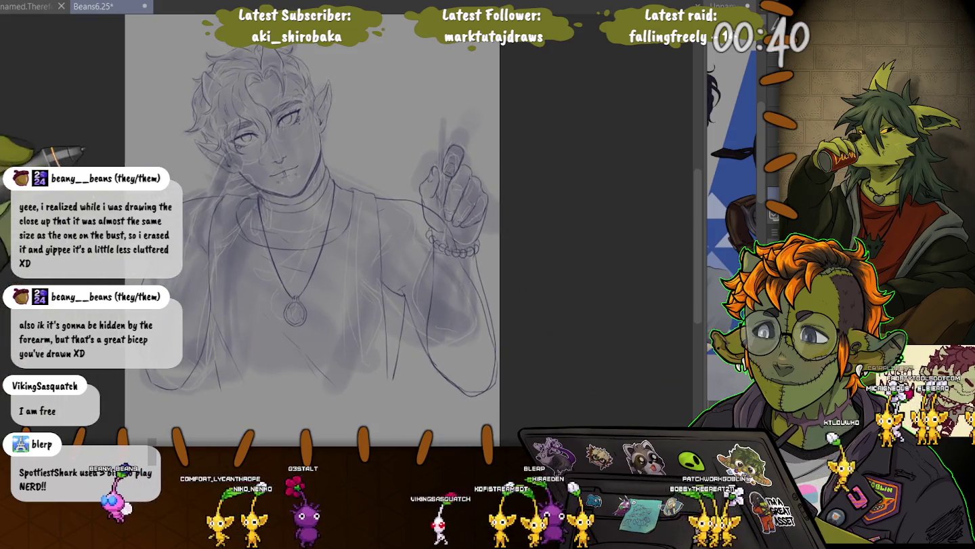
- Zoom in on the face, torso and raised hand to ink the hand and pen
{"action": "key", "text": "ctrl+plus"}
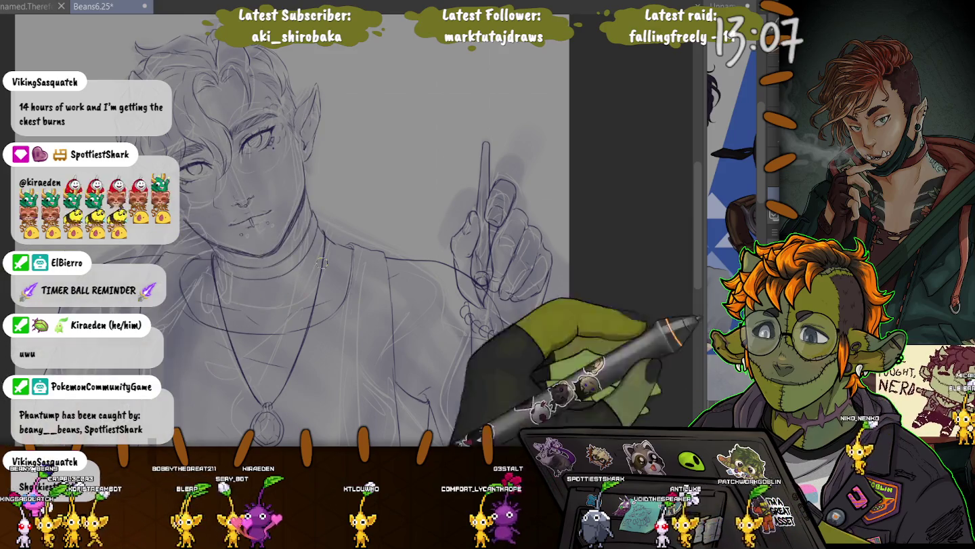
{"action": "scroll", "coordinate": [531, 208], "scroll_direction": "up", "scroll_amount": 3}
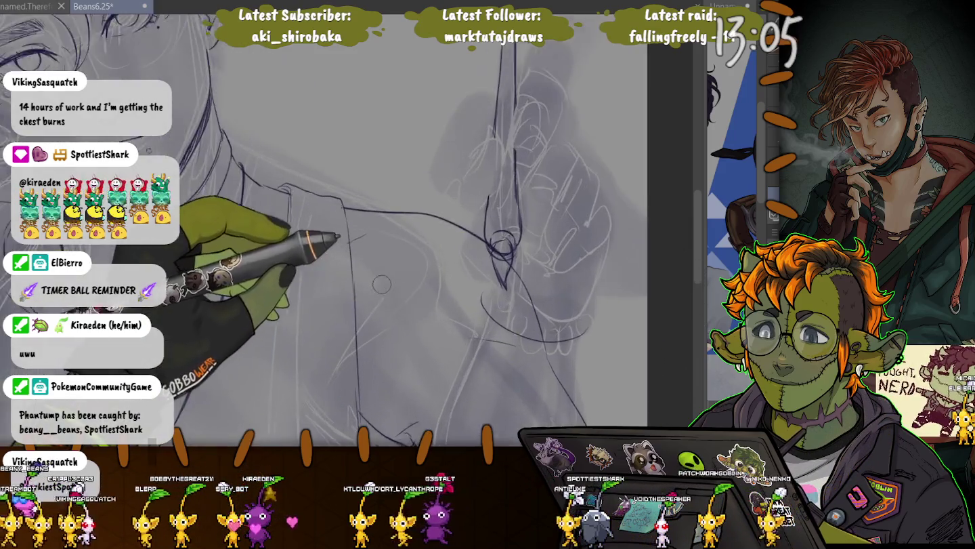
- Zoom in on the wrist to trace the fingers and bracelet beads
{"action": "scroll", "coordinate": [530, 209], "scroll_direction": "up", "scroll_amount": 2}
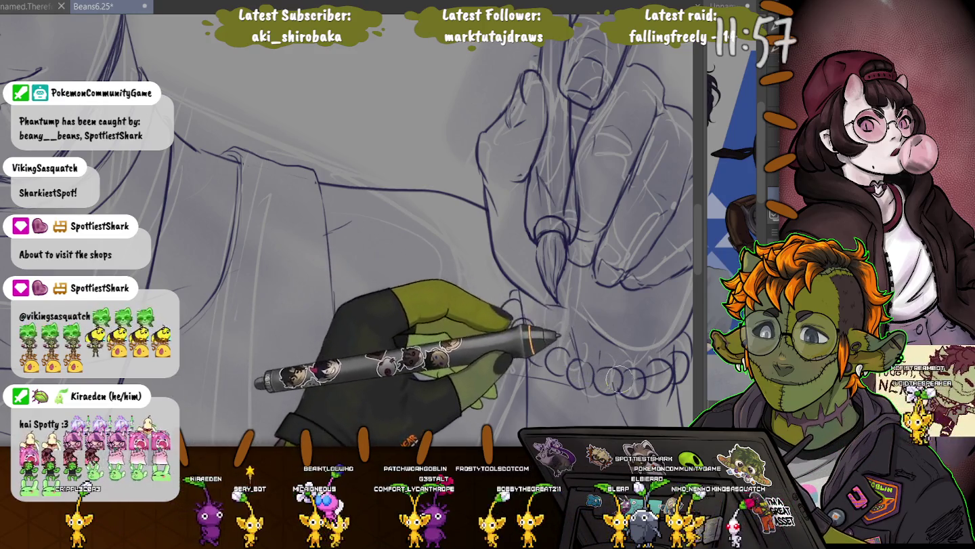
{"action": "left_click_drag", "start_coordinate": [540, 377], "coordinate": [447, 234]}
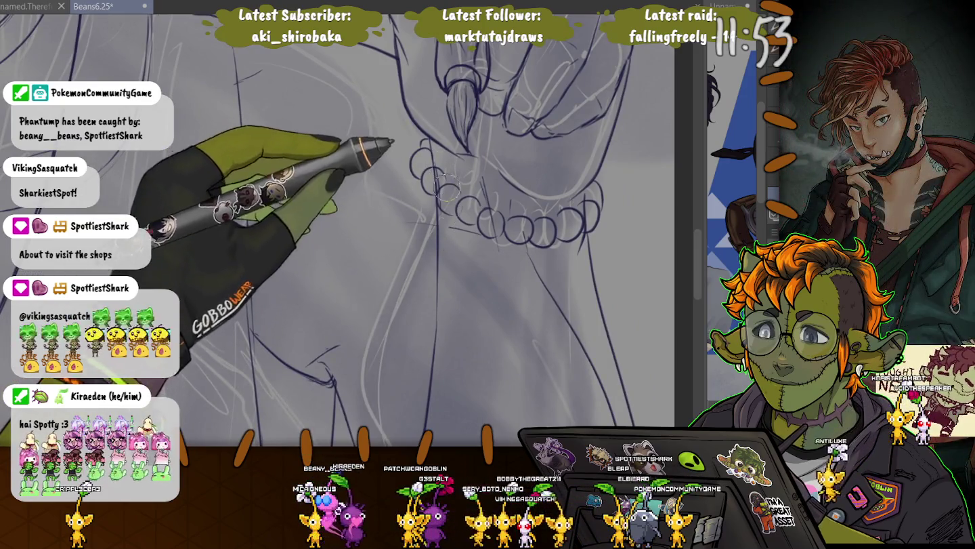
{"action": "scroll", "coordinate": [507, 241], "scroll_direction": "down", "scroll_amount": 3}
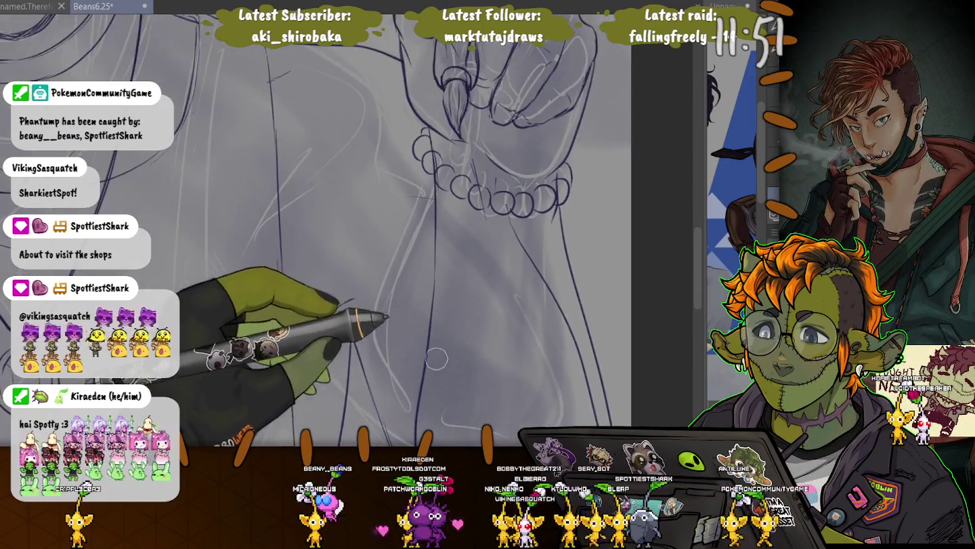
{"action": "left_click_drag", "start_coordinate": [371, 335], "coordinate": [420, 206]}
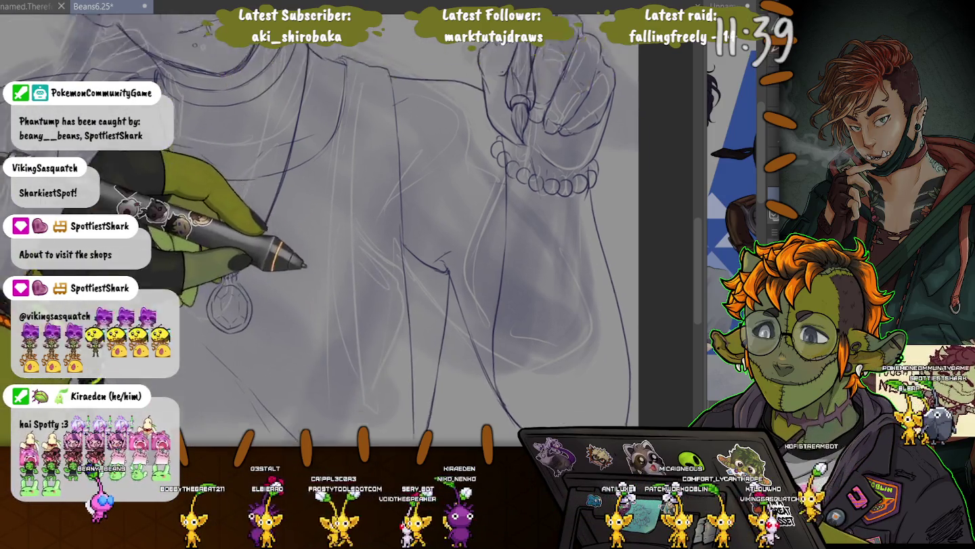
{"action": "left_click_drag", "start_coordinate": [350, 202], "coordinate": [381, 318]}
{"action": "left_click_drag", "start_coordinate": [272, 307], "coordinate": [261, 203]}
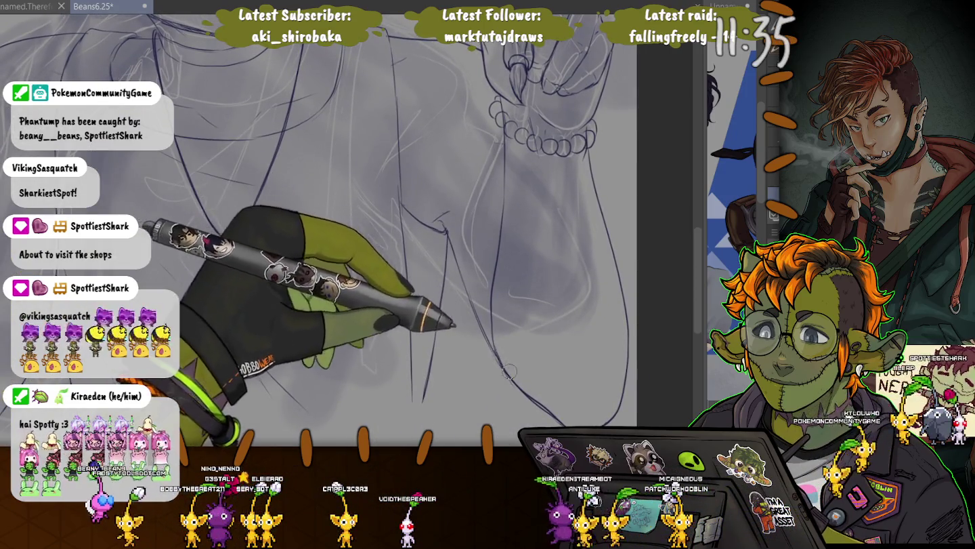
{"action": "left_click_drag", "start_coordinate": [399, 241], "coordinate": [420, 349]}
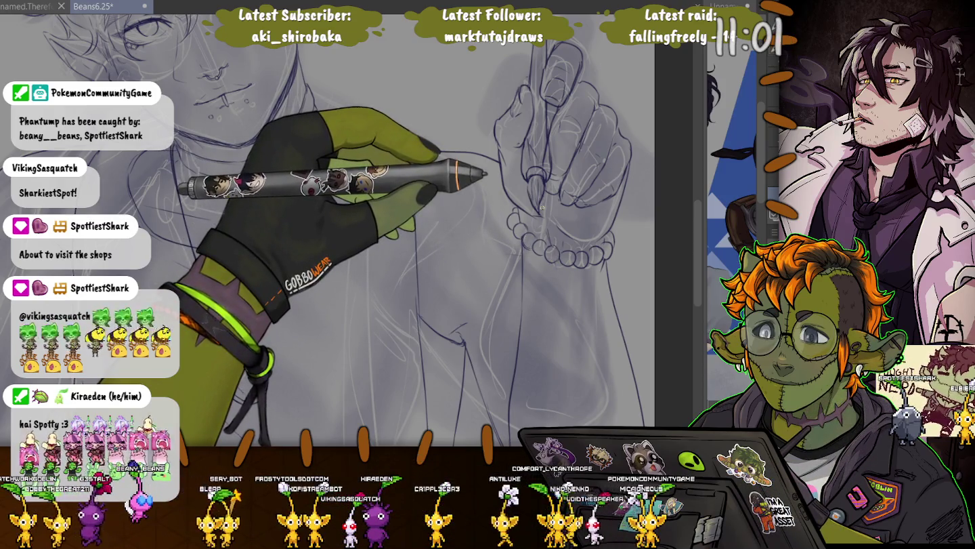
{"action": "left_click_drag", "start_coordinate": [542, 206], "coordinate": [352, 349]}
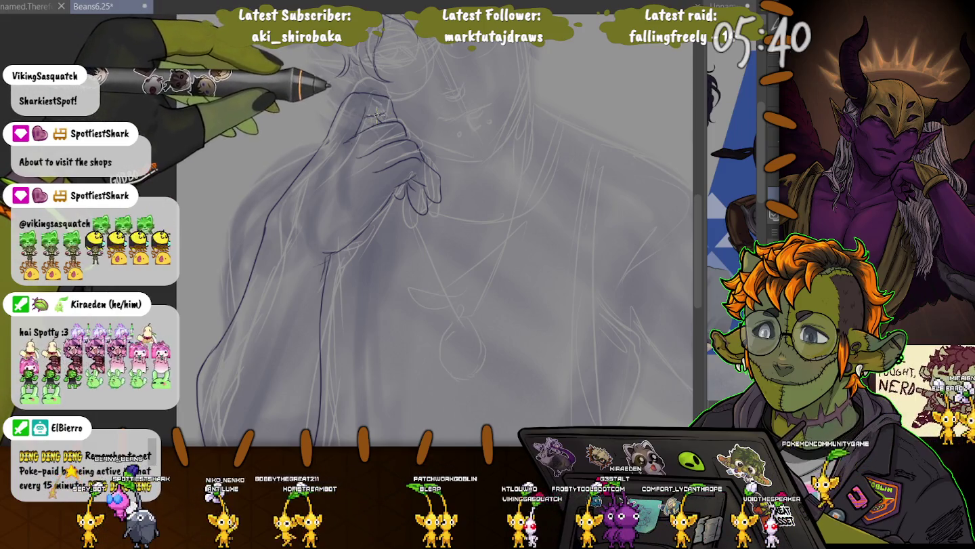
- Nudge the view over the inked hand and pen near the face
{"action": "left_click_drag", "start_coordinate": [336, 168], "coordinate": [353, 156]}
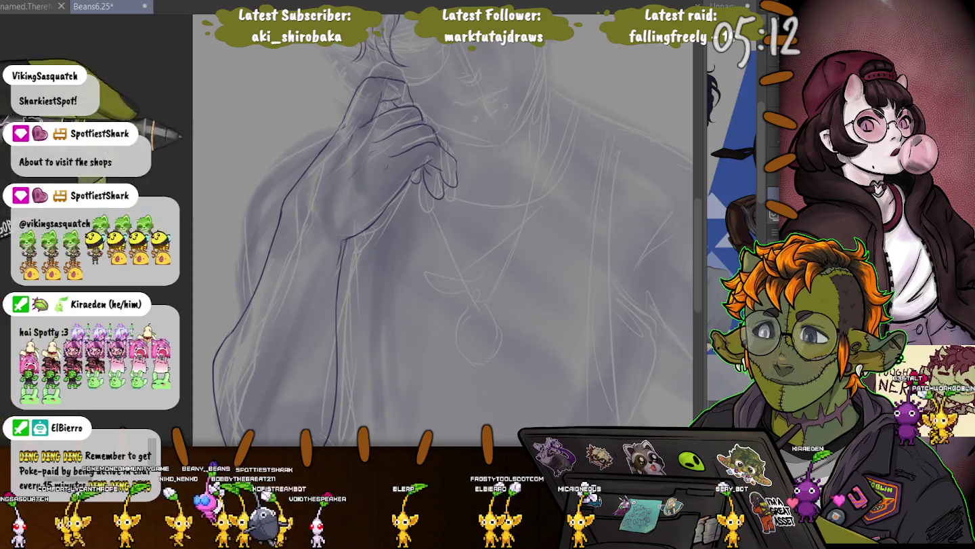
- Pan the canvas to the right to show the hand with the beaded bracelet
{"action": "left_click_drag", "start_coordinate": [333, 233], "coordinate": [212, 301]}
{"action": "left_click_drag", "start_coordinate": [406, 271], "coordinate": [372, 271]}
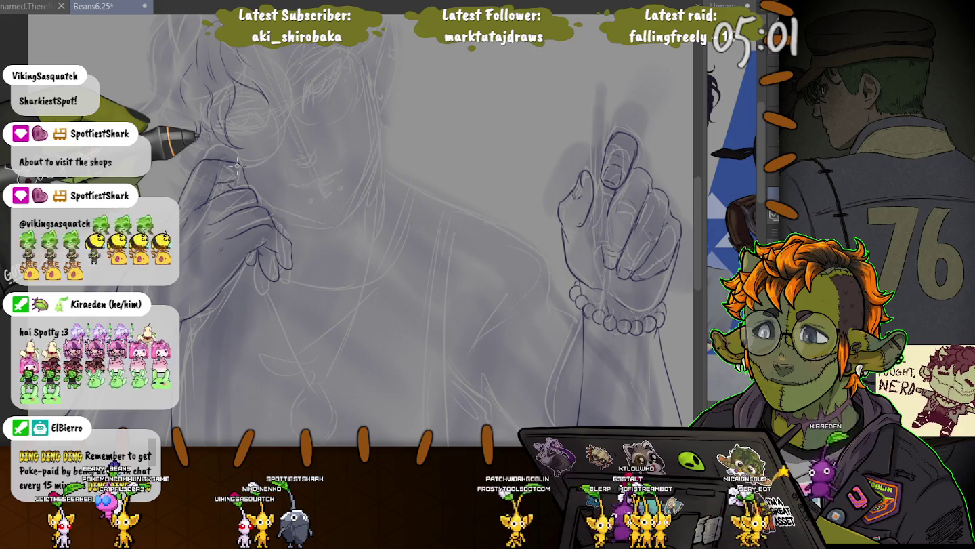
- Ink the torso, arms and necklace, then lasso-select the left arm's inked lines
{"action": "left_click_drag", "start_coordinate": [237, 165], "coordinate": [271, 131]}
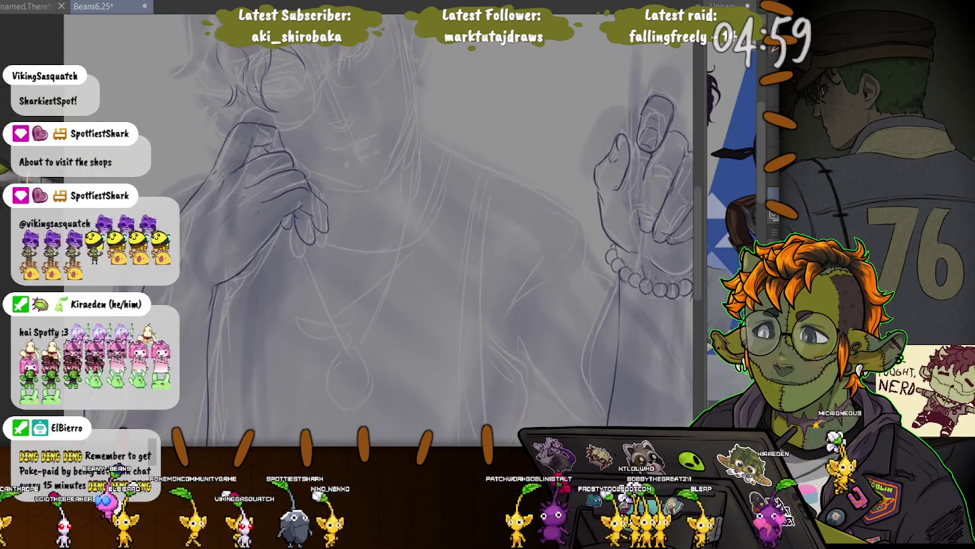
{"action": "scroll", "coordinate": [379, 230], "scroll_direction": "up", "scroll_amount": 1}
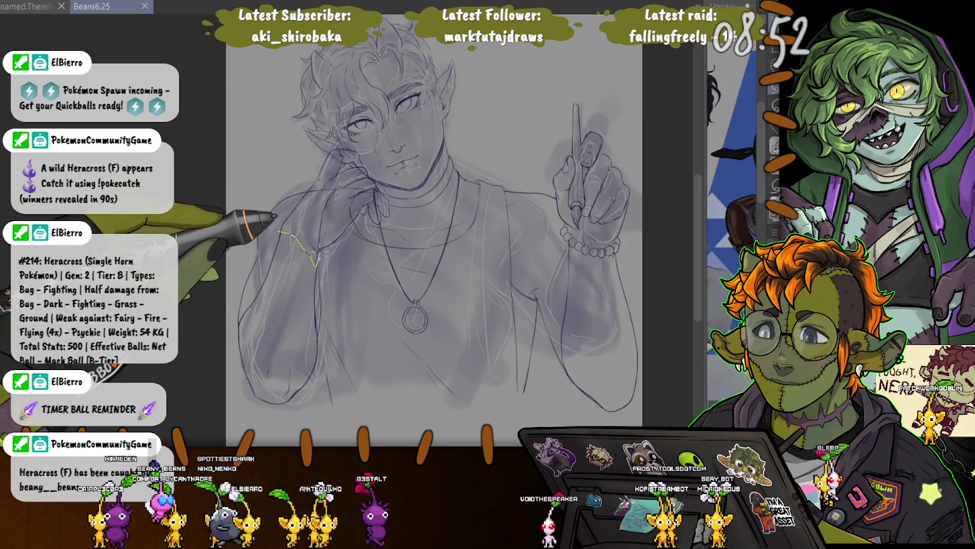
{"action": "left_click_drag", "start_coordinate": [320, 266], "coordinate": [248, 256]}
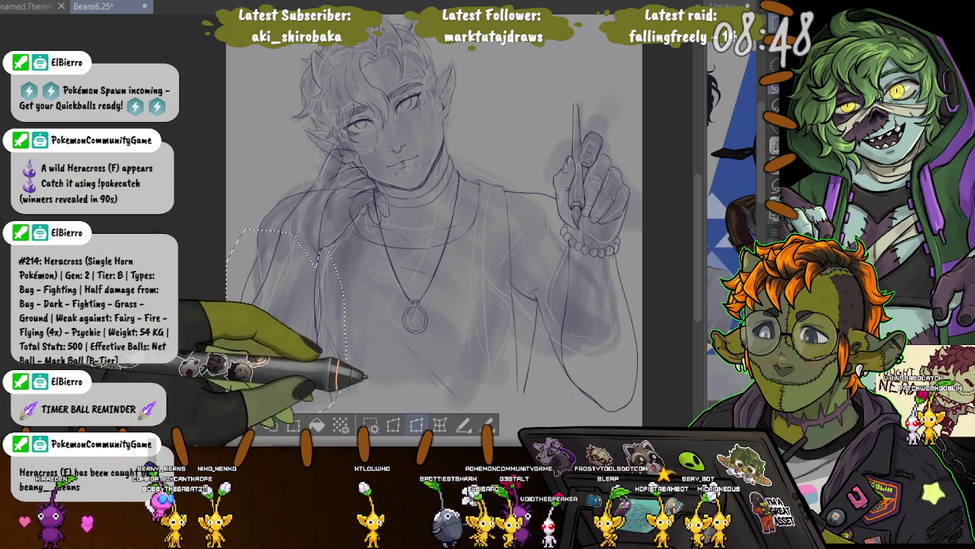
- Move the selected left arm slightly down and to the left, and commit it
{"action": "key", "text": "ctrl+t"}
{"action": "left_click_drag", "start_coordinate": [287, 331], "coordinate": [312, 272]}
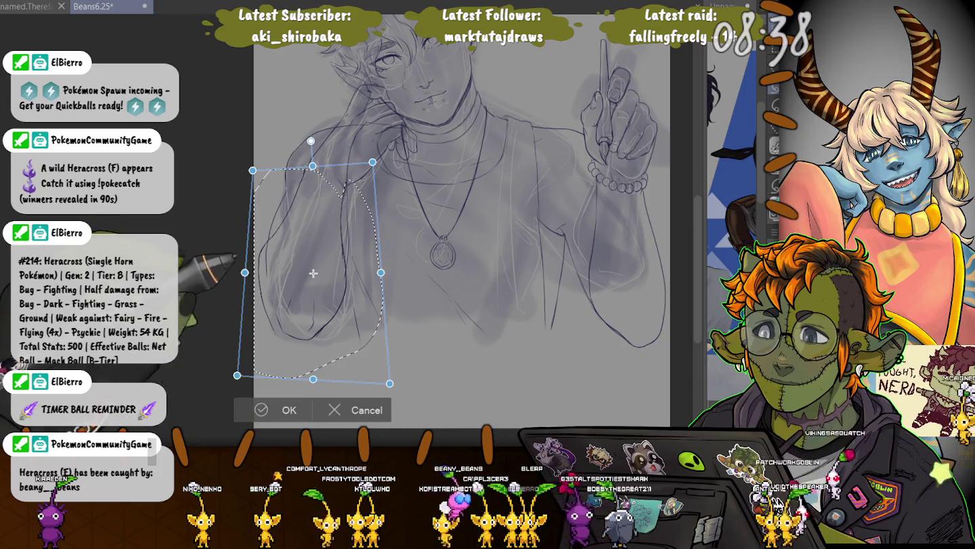
{"action": "left_click_drag", "start_coordinate": [313, 273], "coordinate": [313, 279]}
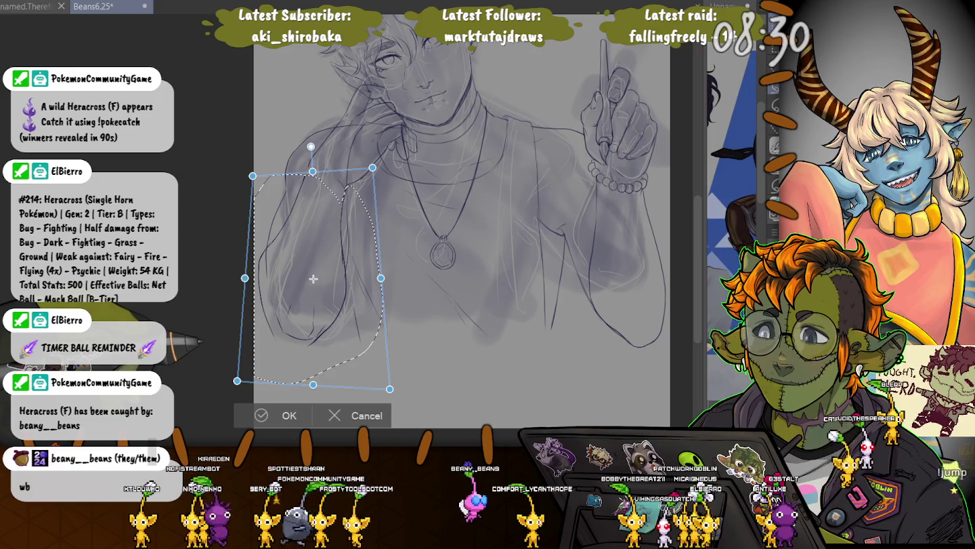
{"action": "key", "text": "Return"}
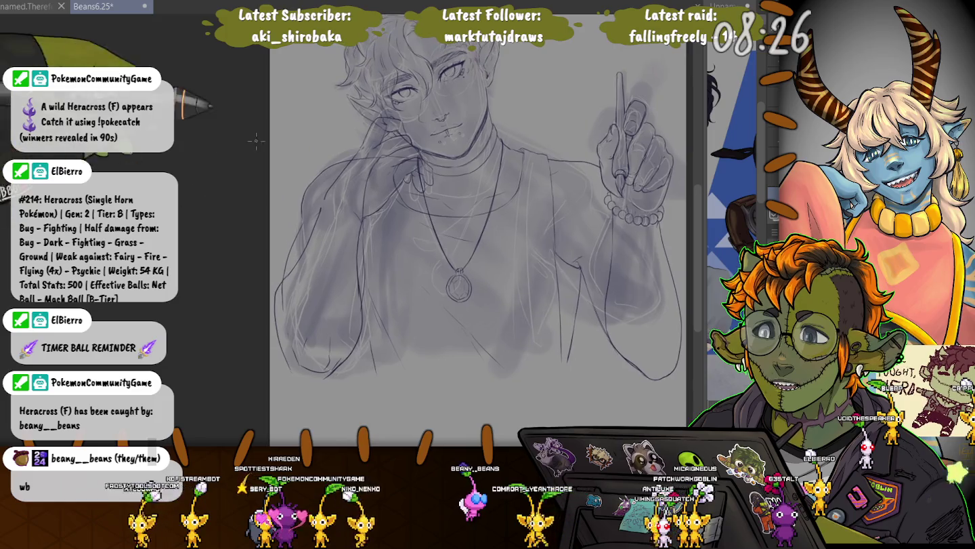
- Zoom and pan over the shoulder and pendant area below the raised hand
{"action": "scroll", "coordinate": [341, 214], "scroll_direction": "up", "scroll_amount": 5}
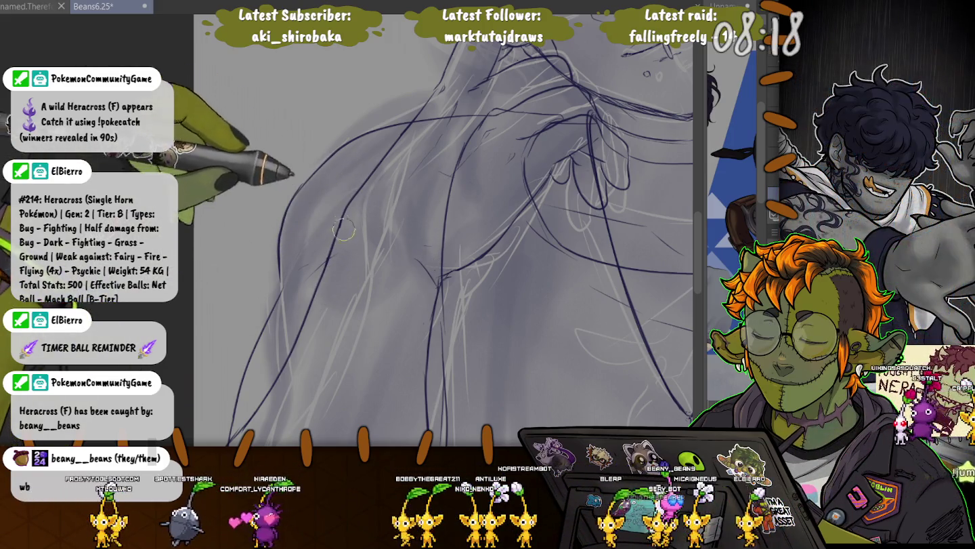
{"action": "left_click_drag", "start_coordinate": [348, 168], "coordinate": [318, 76]}
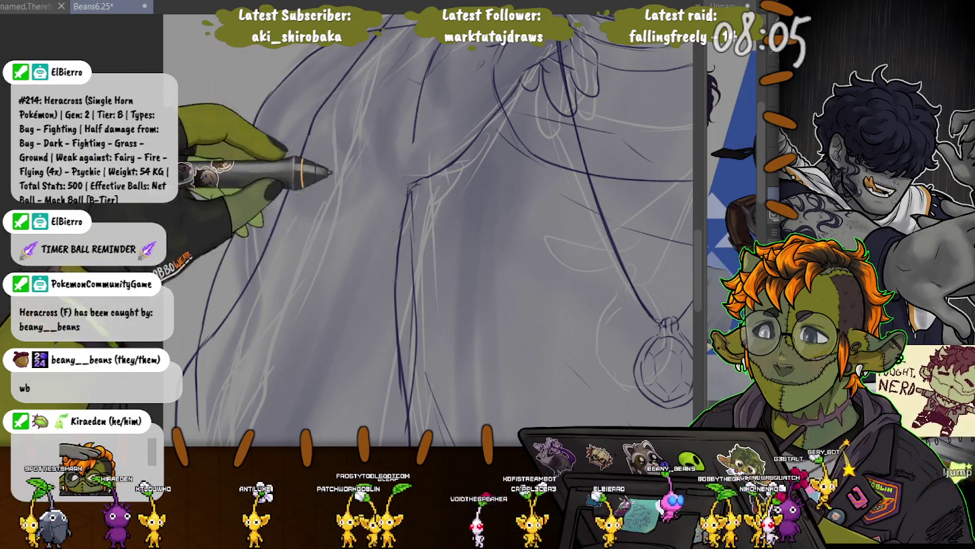
{"action": "left_click_drag", "start_coordinate": [381, 217], "coordinate": [395, 269]}
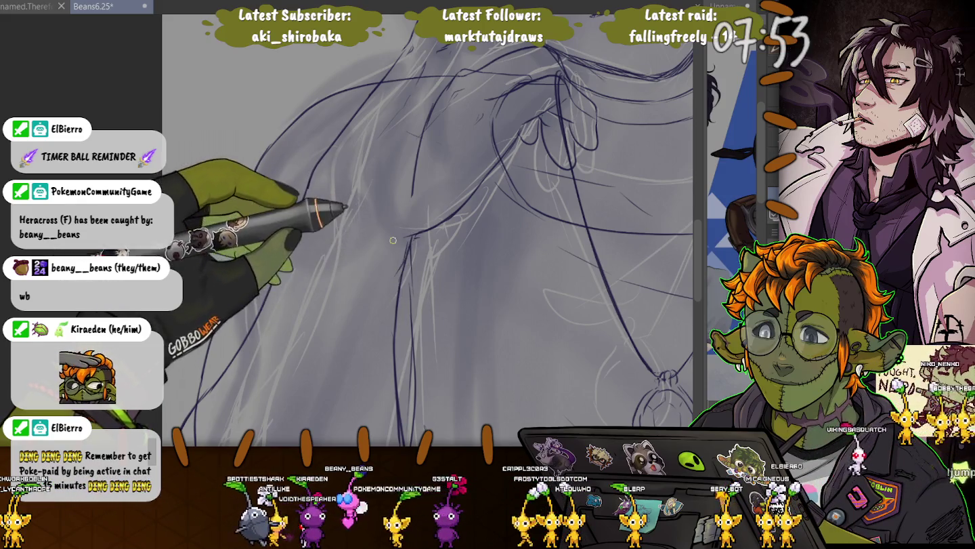
{"action": "scroll", "coordinate": [393, 240], "scroll_direction": "down", "scroll_amount": 3}
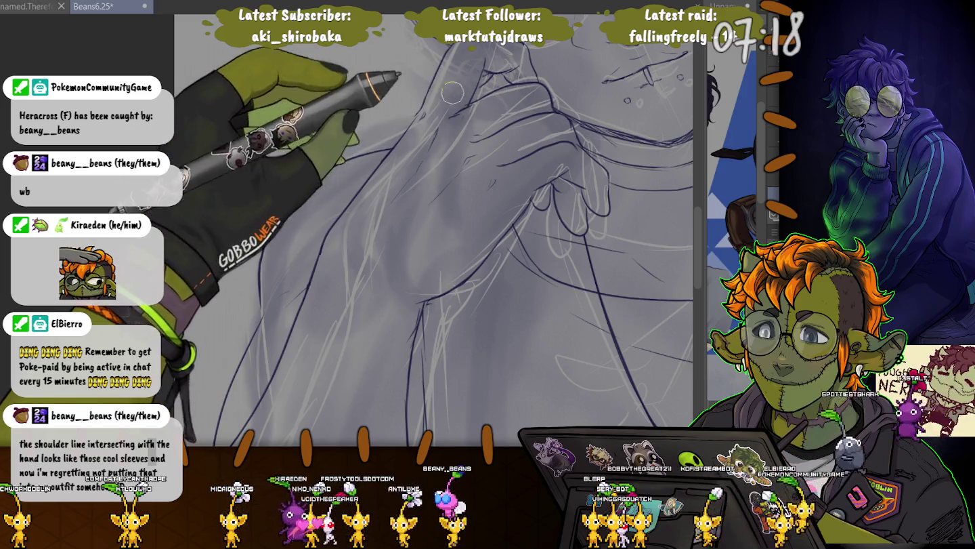
- Frame the hand and face in view, then ink a dark line beside the eye
{"action": "scroll", "coordinate": [451, 95], "scroll_direction": "down", "scroll_amount": 2}
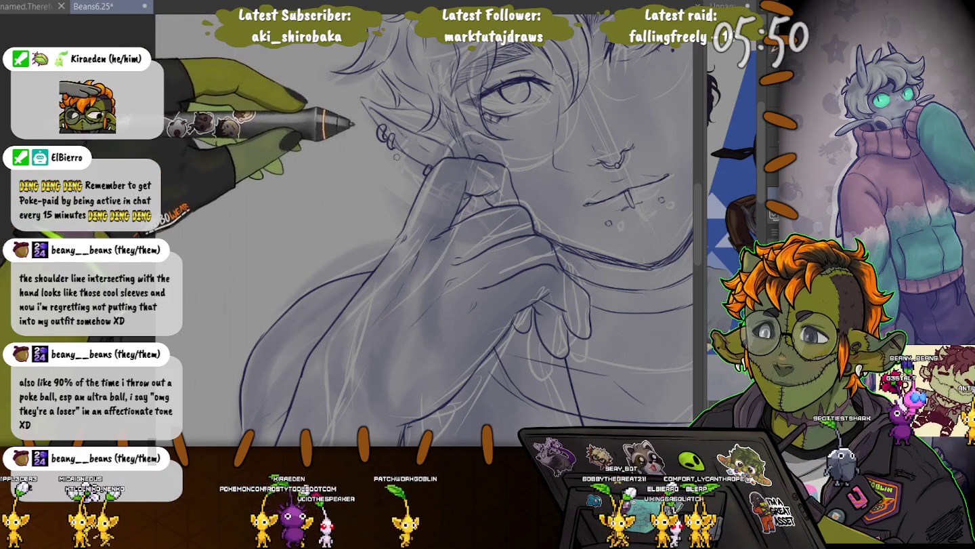
{"action": "left_click_drag", "start_coordinate": [366, 99], "coordinate": [205, 78]}
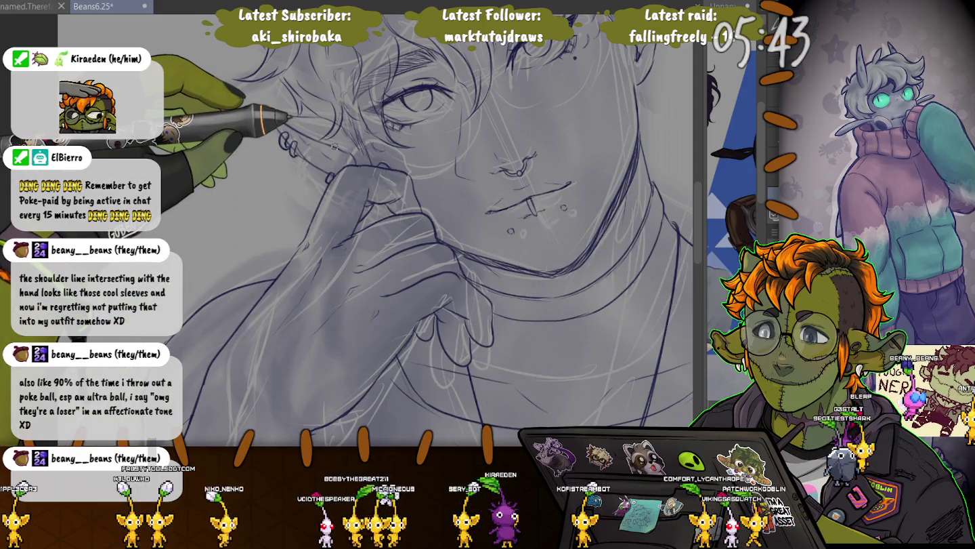
{"action": "scroll", "coordinate": [230, 115], "scroll_direction": "up", "scroll_amount": 3}
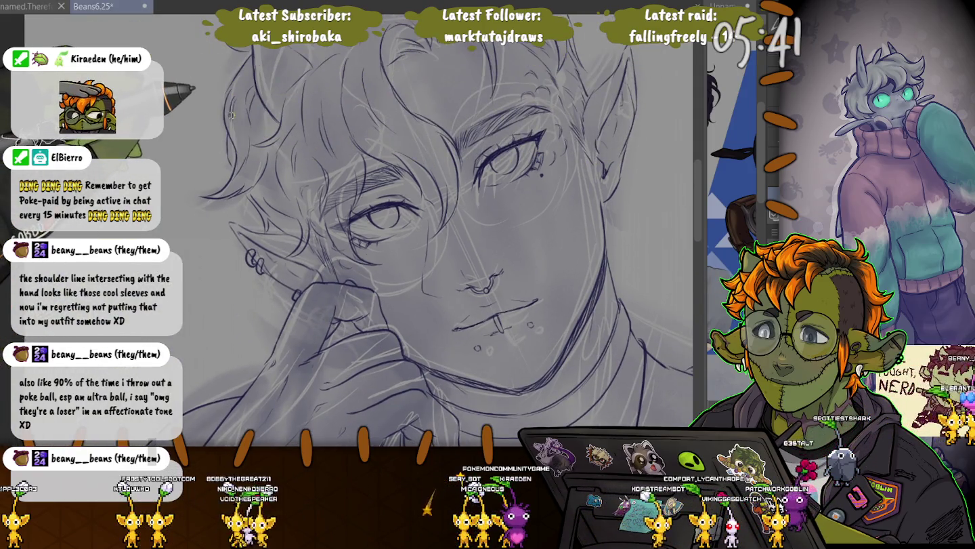
{"action": "scroll", "coordinate": [435, 230], "scroll_direction": "up", "scroll_amount": 1}
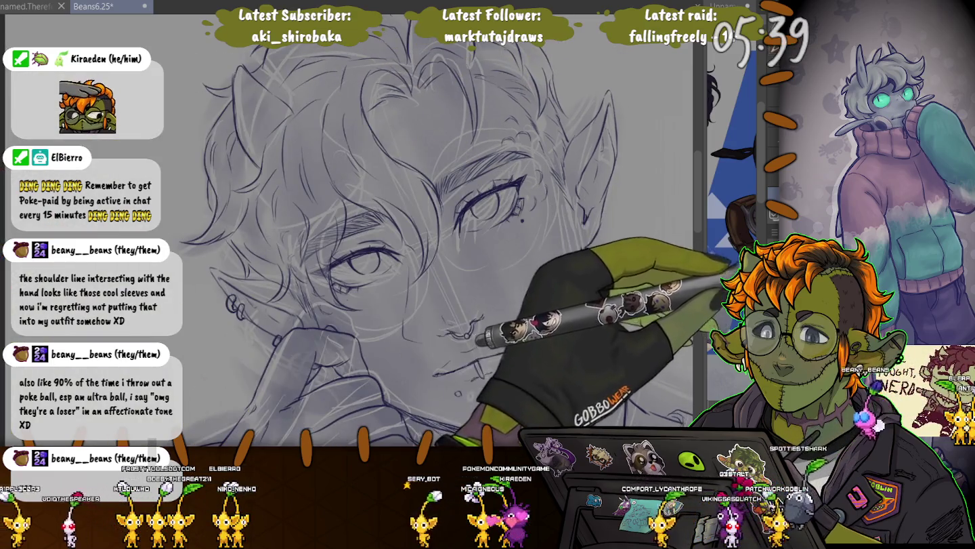
{"action": "scroll", "coordinate": [433, 246], "scroll_direction": "down", "scroll_amount": 2}
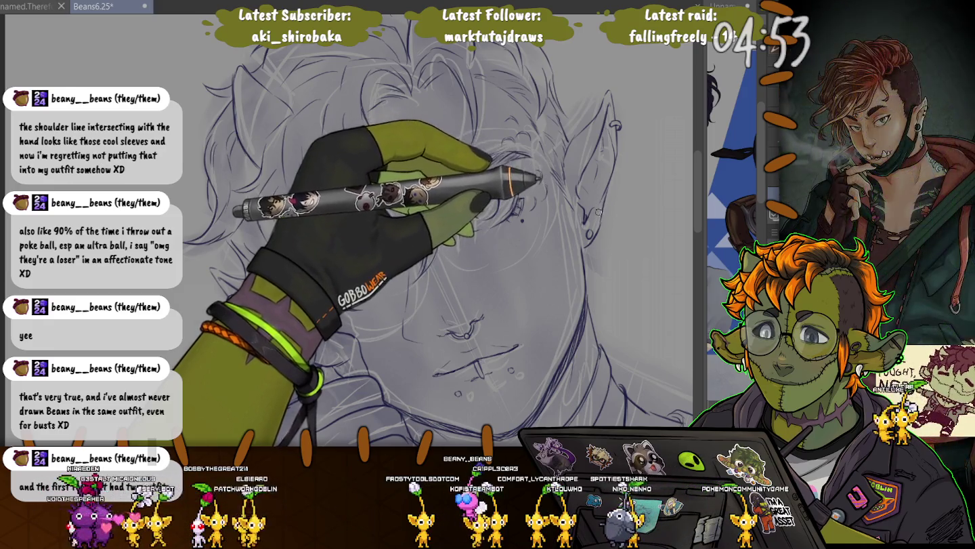
{"action": "left_click_drag", "start_coordinate": [535, 181], "coordinate": [527, 163]}
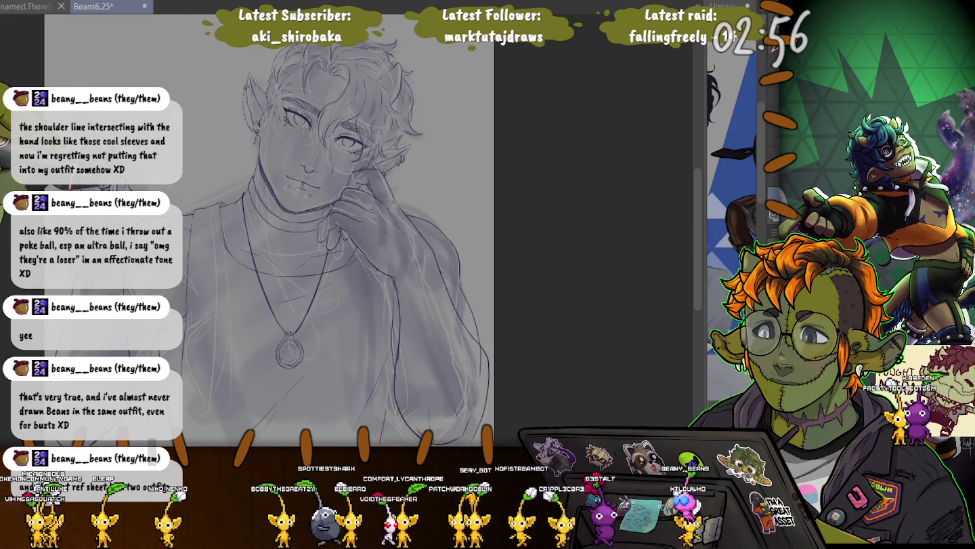
- Unflip the canvas, frame the upper figure and hide the grey shading so only dark linework remains
{"action": "key", "text": "h"}
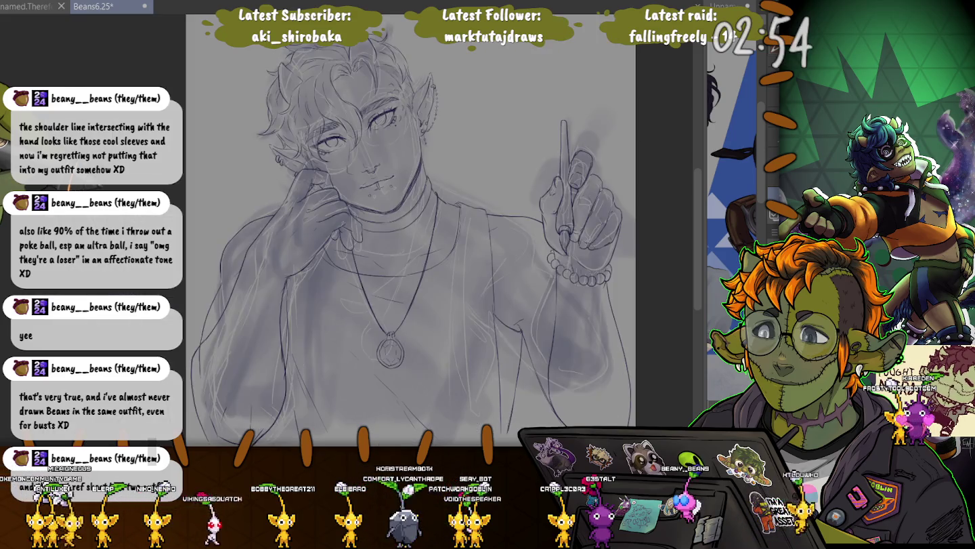
{"action": "left_click_drag", "start_coordinate": [265, 288], "coordinate": [285, 221]}
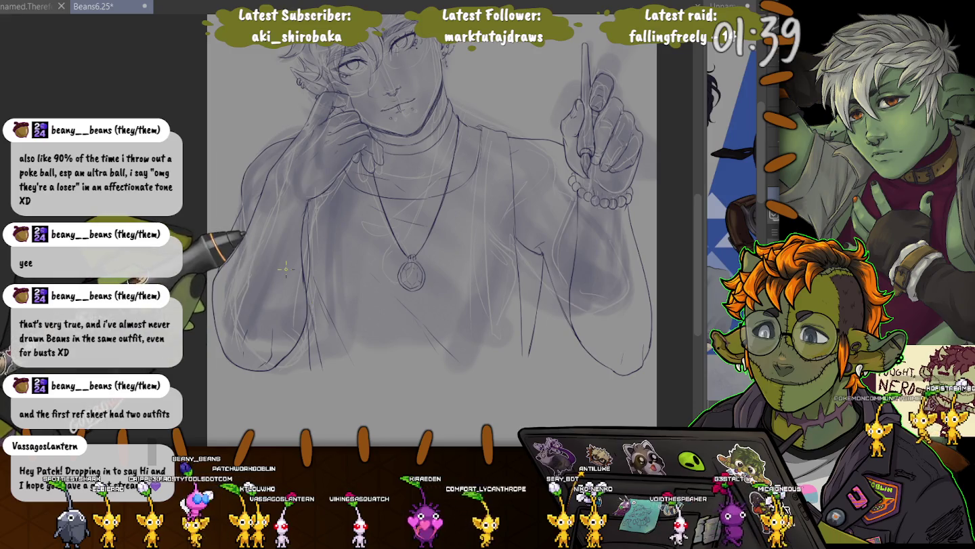
{"action": "key", "text": "ctrl+z"}
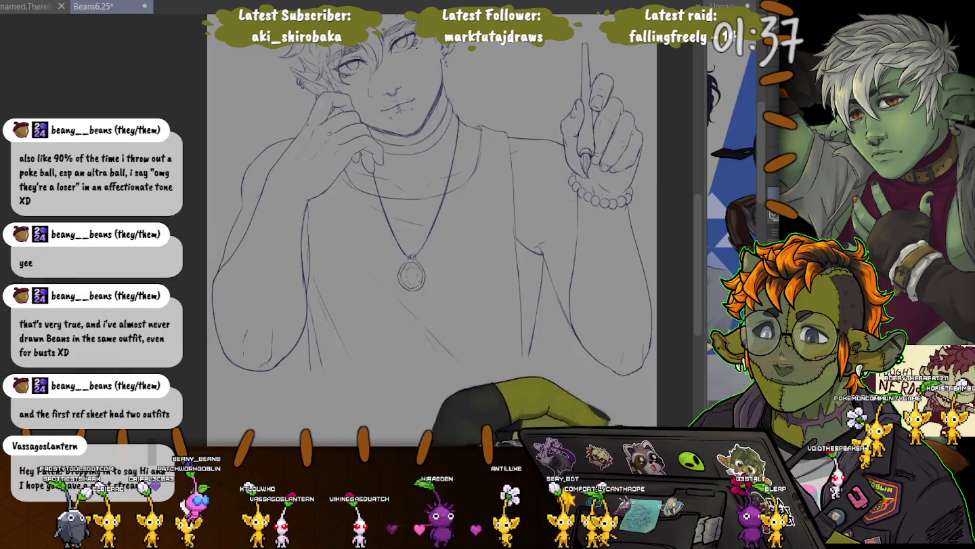
- Recentre the view on the head and lasso-select the hand touching the face
{"action": "left_click_drag", "start_coordinate": [433, 243], "coordinate": [462, 309]}
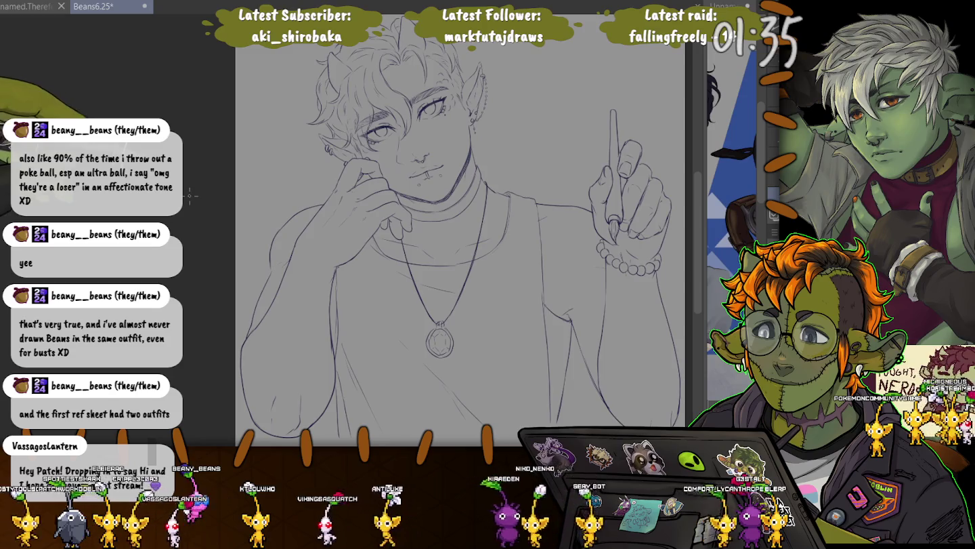
{"action": "left_click_drag", "start_coordinate": [460, 318], "coordinate": [466, 241]}
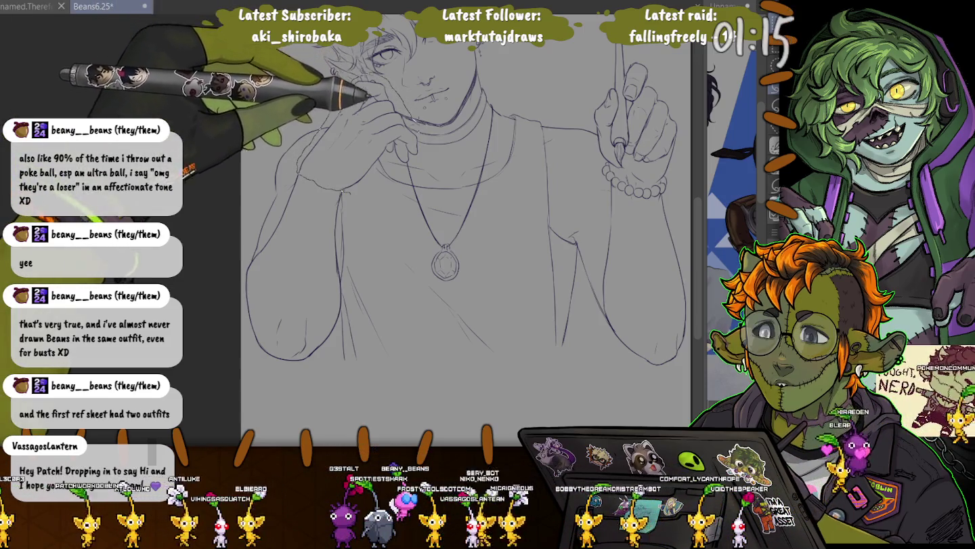
{"action": "left_click_drag", "start_coordinate": [352, 73], "coordinate": [342, 200]}
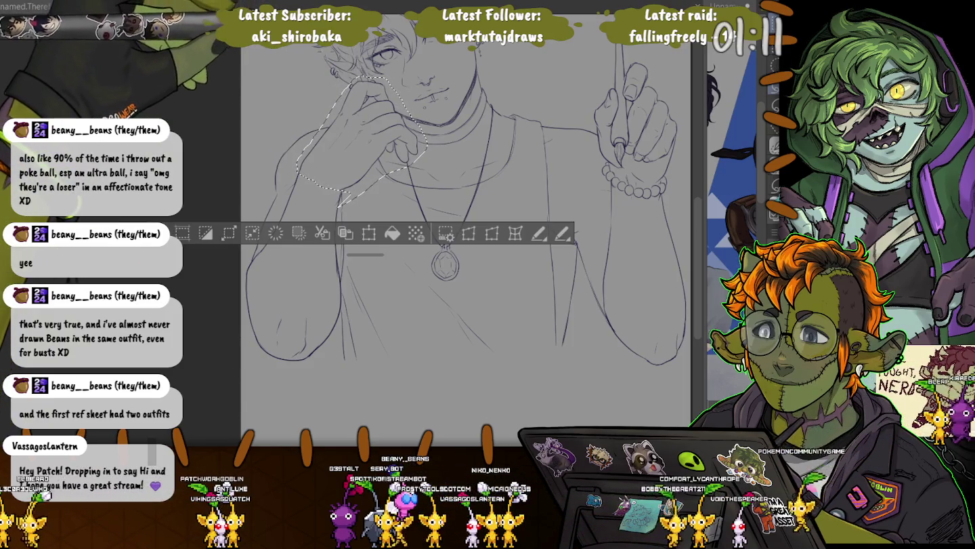
{"action": "scroll", "coordinate": [366, 150], "scroll_direction": "up", "scroll_amount": 1}
{"action": "scroll", "coordinate": [366, 149], "scroll_direction": "up", "scroll_amount": 2}
{"action": "scroll", "coordinate": [366, 149], "scroll_direction": "up", "scroll_amount": 2}
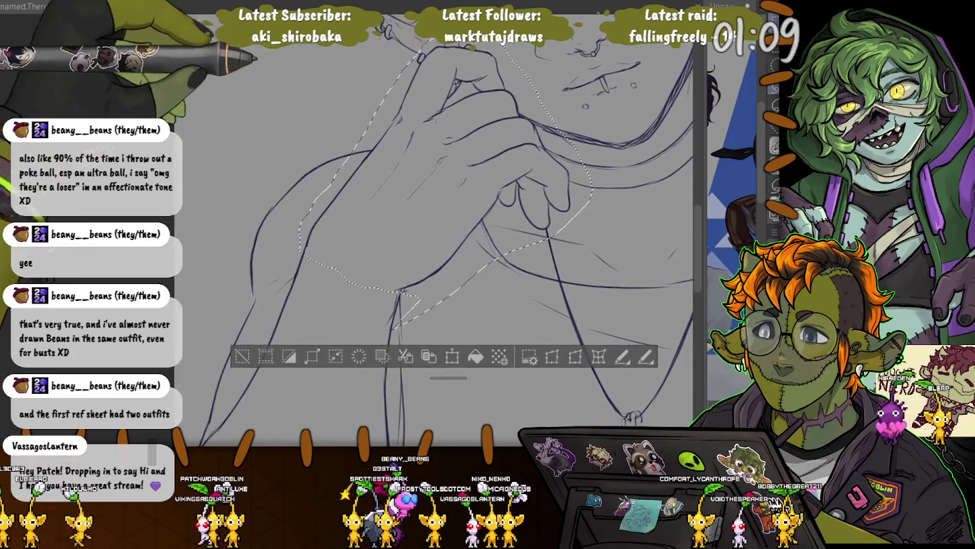
{"action": "scroll", "coordinate": [447, 229], "scroll_direction": "up", "scroll_amount": 2}
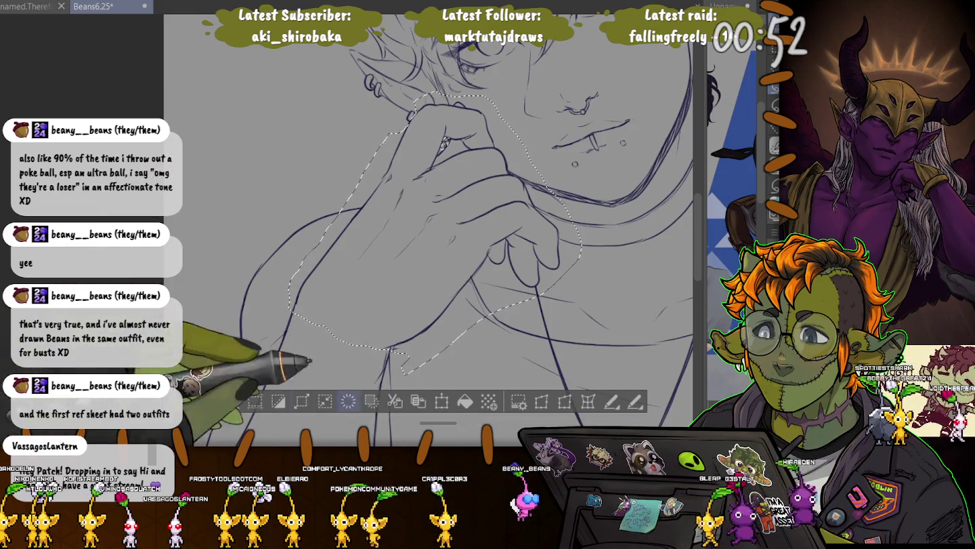
{"action": "key", "text": "ctrl+t"}
- Shrink the selected cheek-resting hand slightly from its left and bottom edges
{"action": "key", "text": "ctrl+0"}
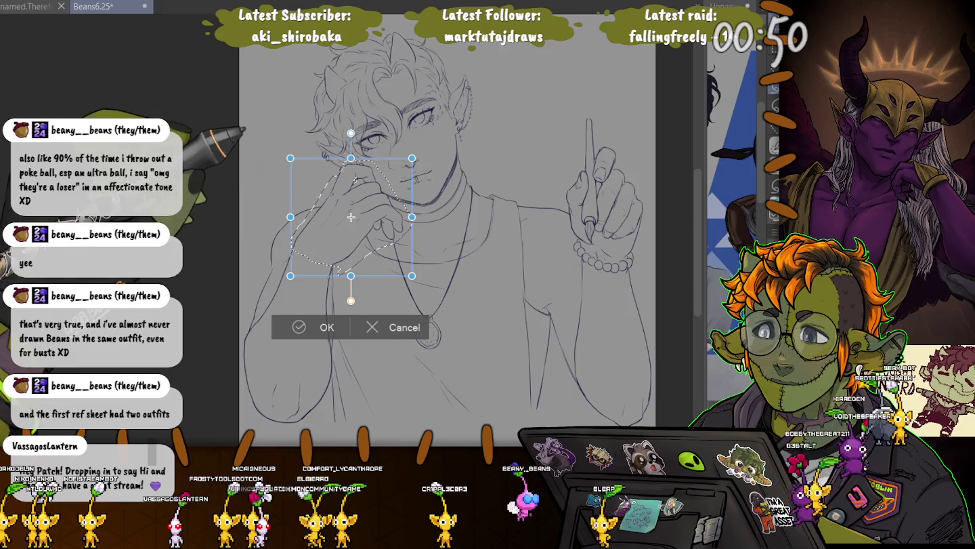
{"action": "left_click_drag", "start_coordinate": [295, 277], "coordinate": [301, 270]}
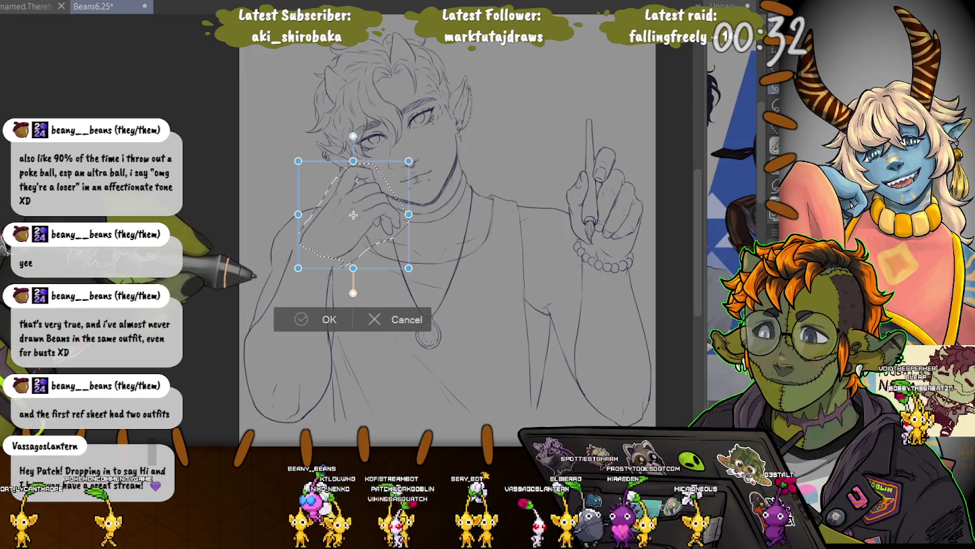
{"action": "key", "text": "Return"}
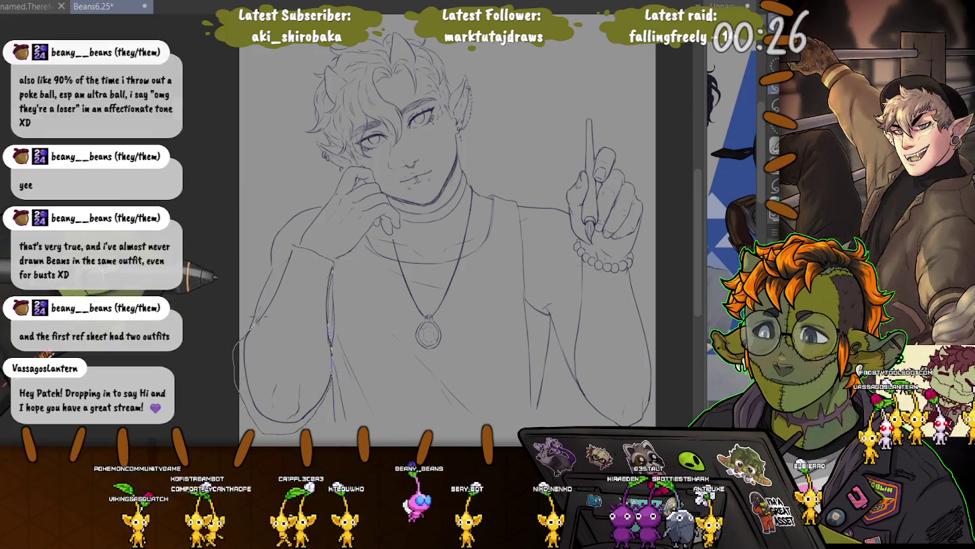
- Lasso the arm on the figure's left and nudge it a few pixels right
{"action": "left_click_drag", "start_coordinate": [235, 388], "coordinate": [241, 340]}
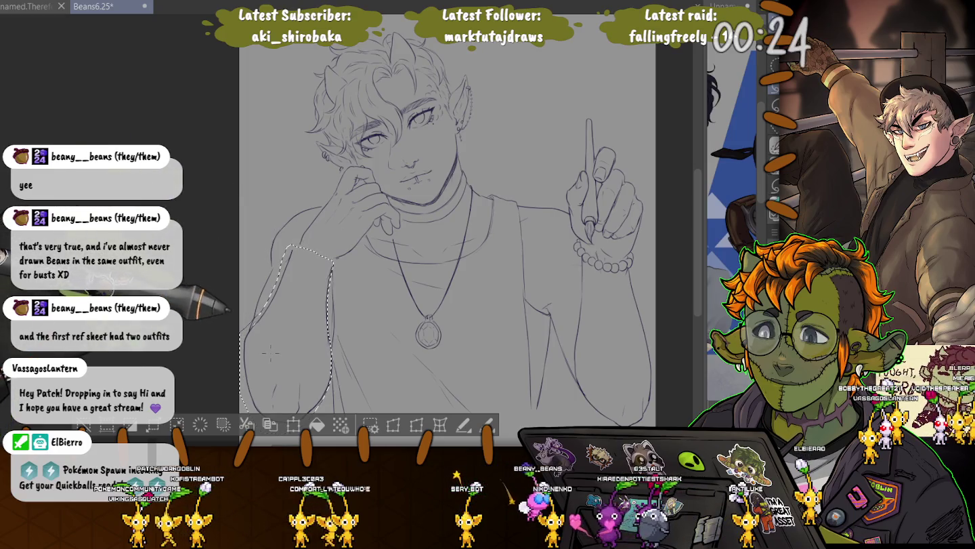
{"action": "left_click_drag", "start_coordinate": [291, 325], "coordinate": [295, 325]}
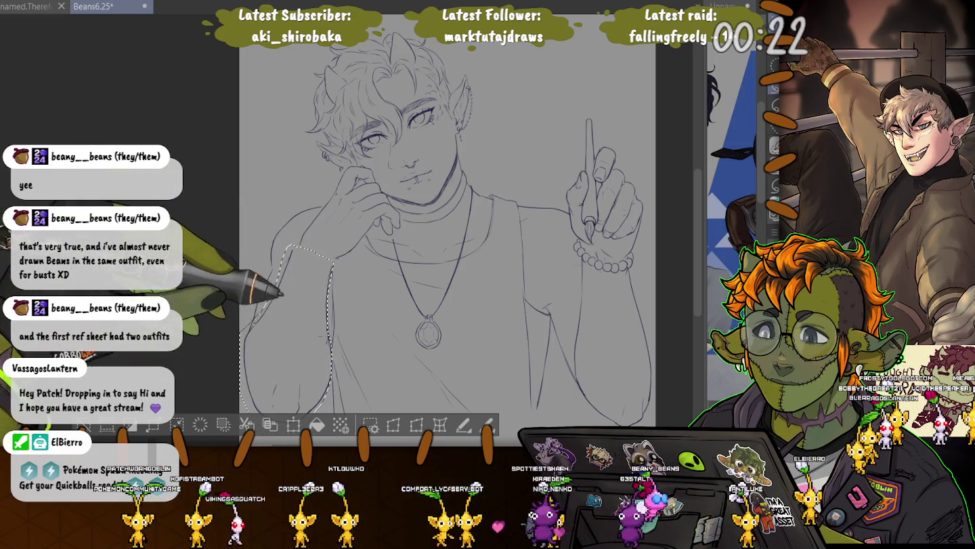
{"action": "scroll", "coordinate": [448, 217], "scroll_direction": "down", "scroll_amount": 2}
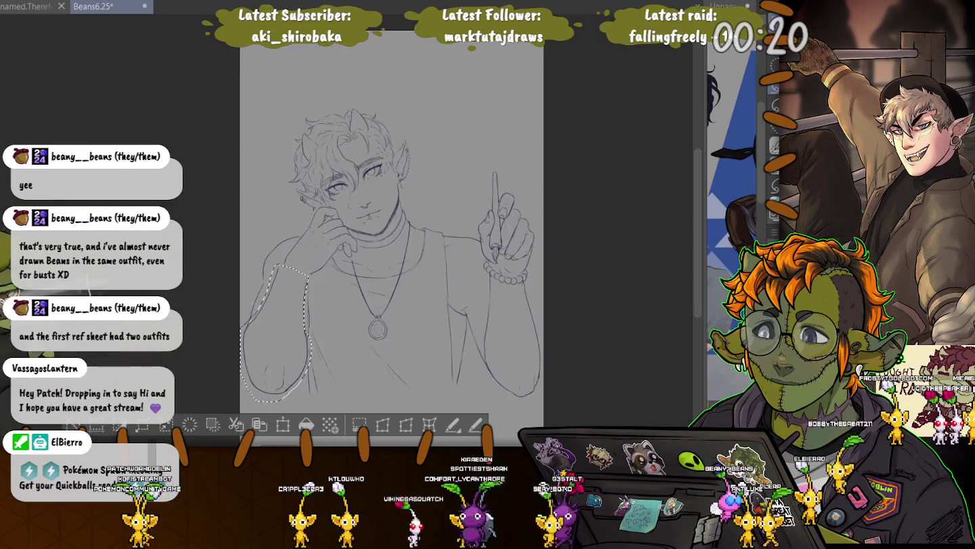
{"action": "scroll", "coordinate": [449, 217], "scroll_direction": "down", "scroll_amount": 2}
{"action": "scroll", "coordinate": [449, 217], "scroll_direction": "down", "scroll_amount": 1}
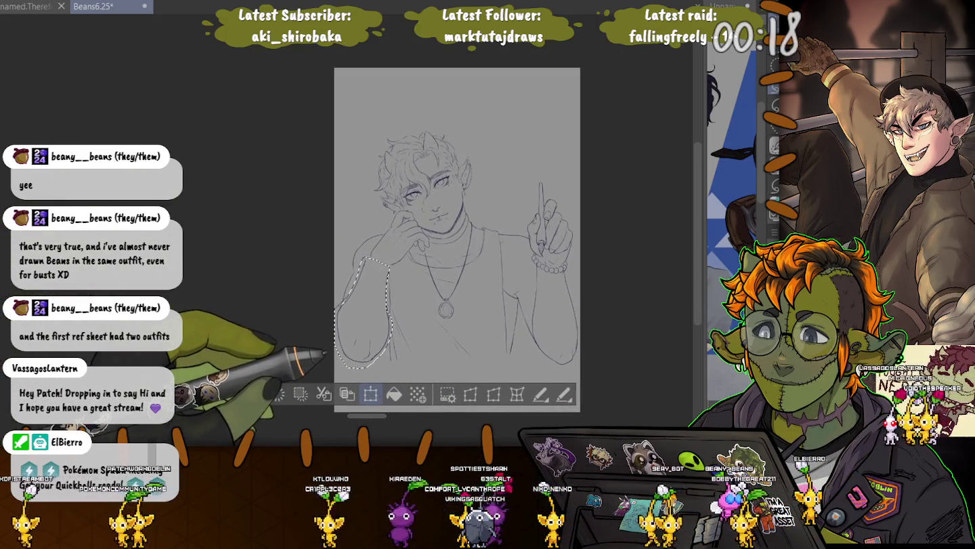
- Free-transform the left arm: lengthen it downward, narrow it and tilt it slightly clockwise
{"action": "left_click", "coordinate": [371, 394]}
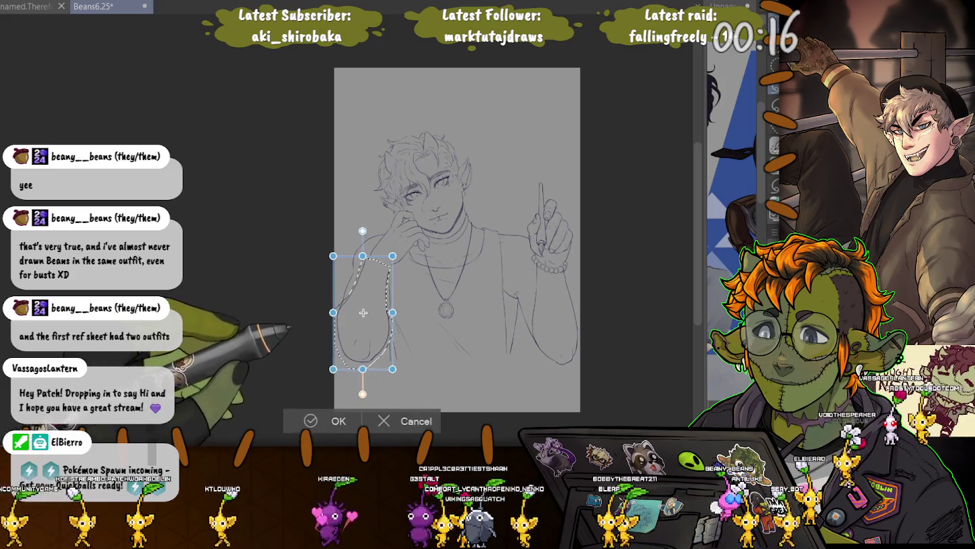
{"action": "left_click_drag", "start_coordinate": [330, 373], "coordinate": [334, 367]}
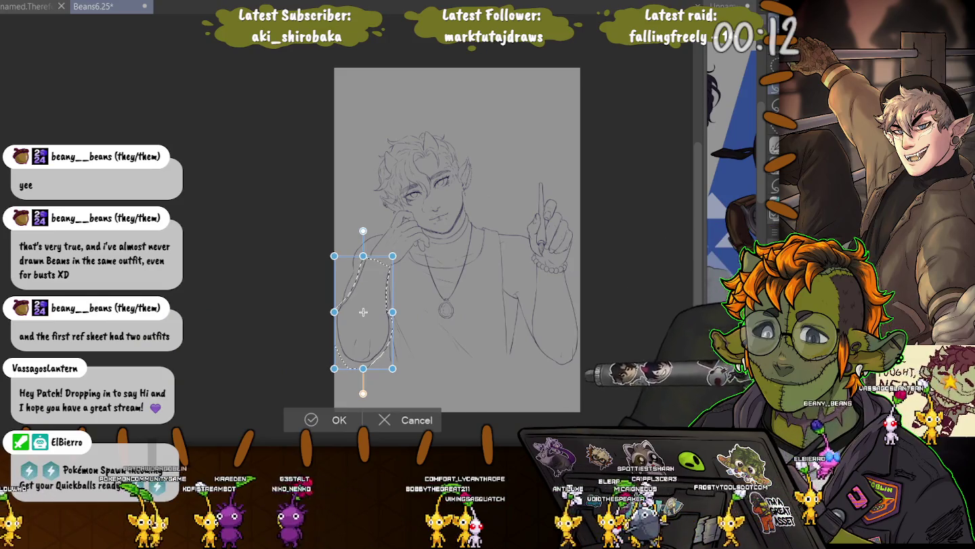
{"action": "key", "text": "Tab"}
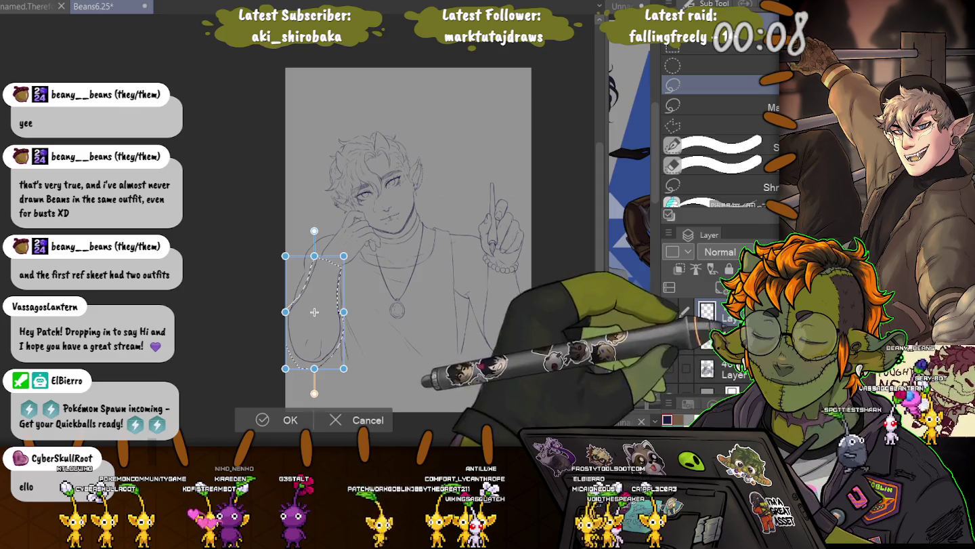
{"action": "left_click_drag", "start_coordinate": [314, 368], "coordinate": [314, 381]}
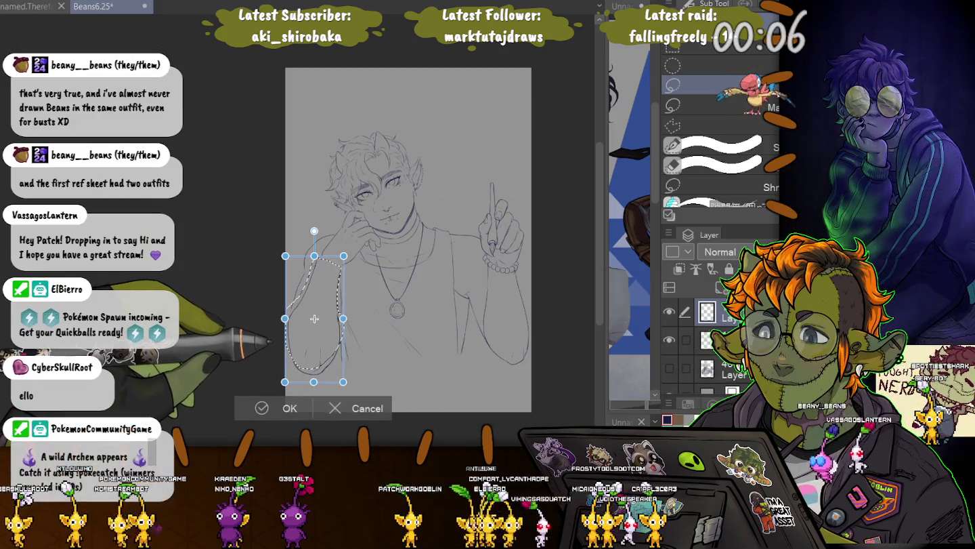
{"action": "left_click_drag", "start_coordinate": [285, 318], "coordinate": [289, 319]}
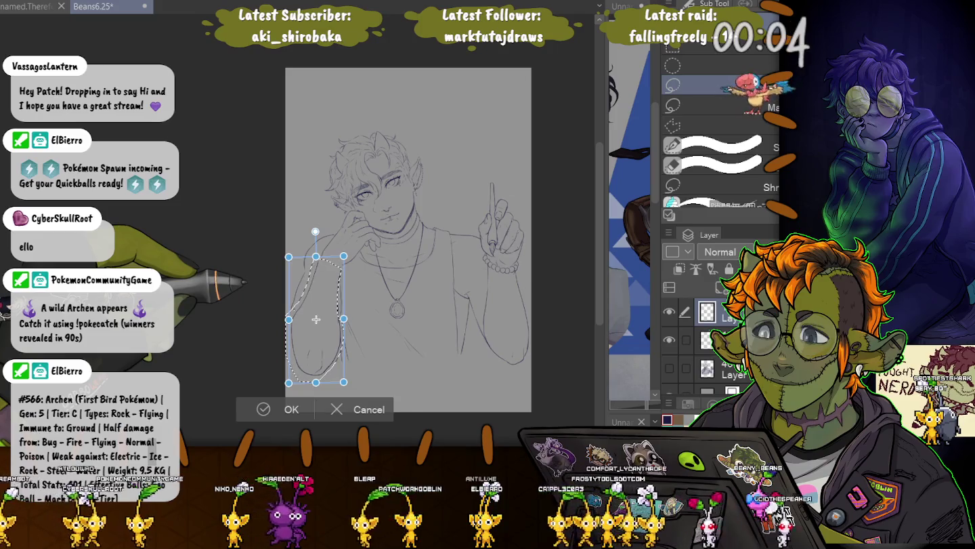
{"action": "left_click_drag", "start_coordinate": [316, 231], "coordinate": [318, 230]}
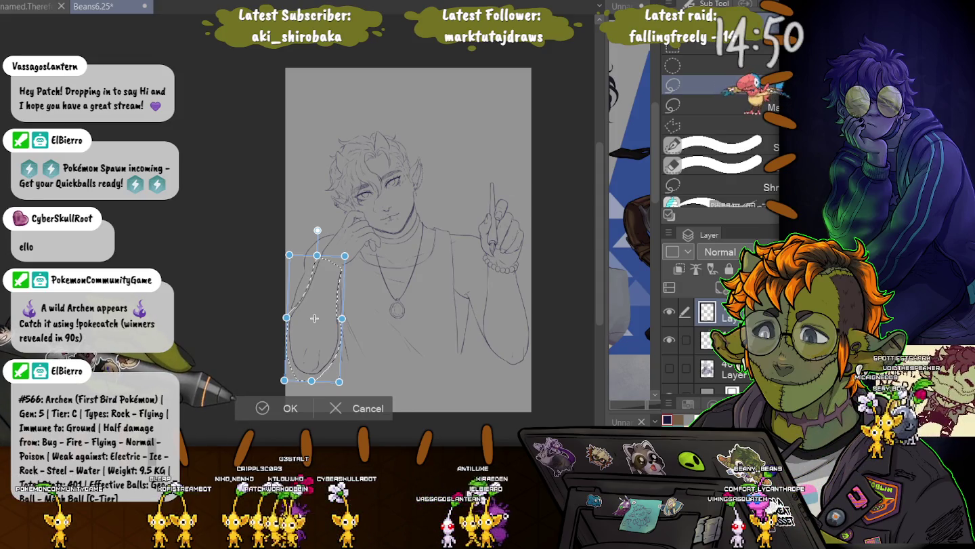
{"action": "key", "text": "Return"}
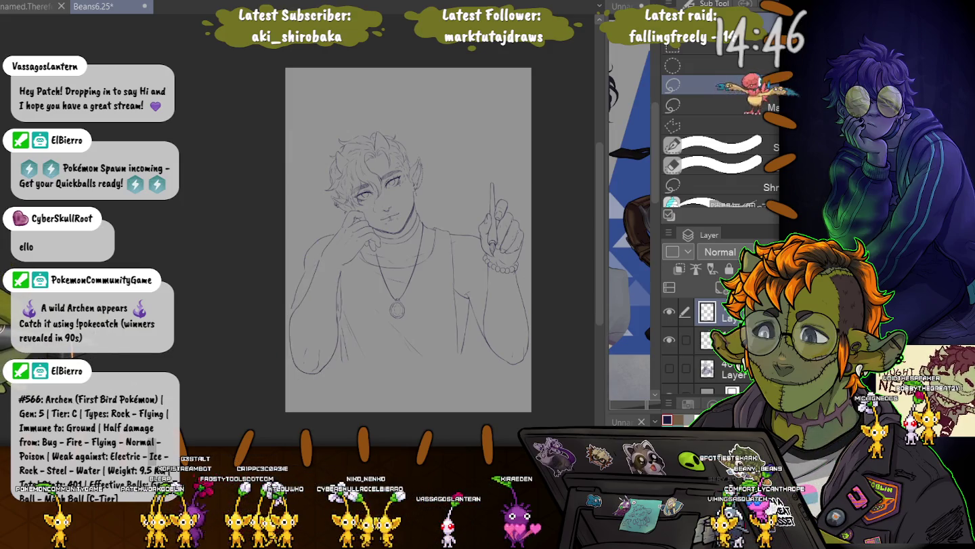
- Lasso the left arm again and commit a second transform pass
{"action": "left_click_drag", "start_coordinate": [338, 267], "coordinate": [338, 272]}
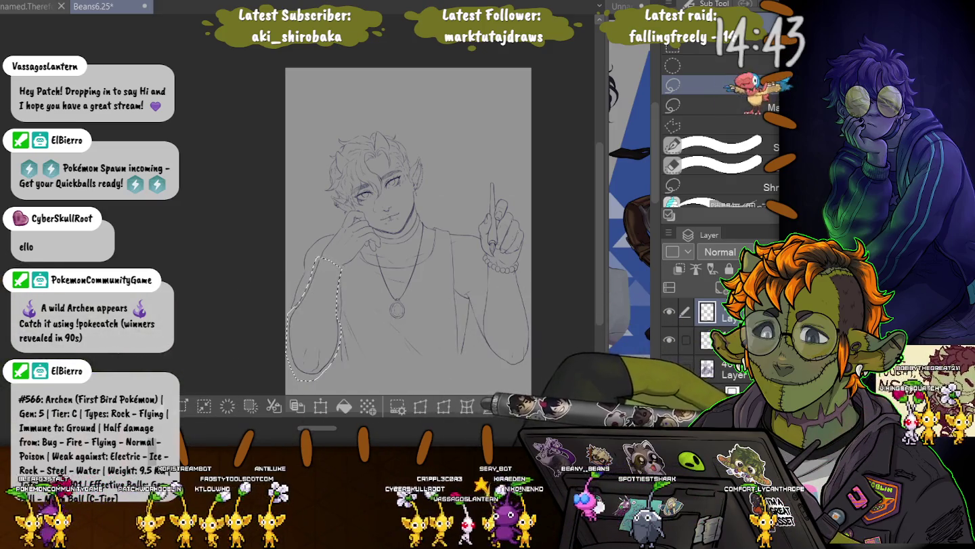
{"action": "key", "text": "ctrl+t"}
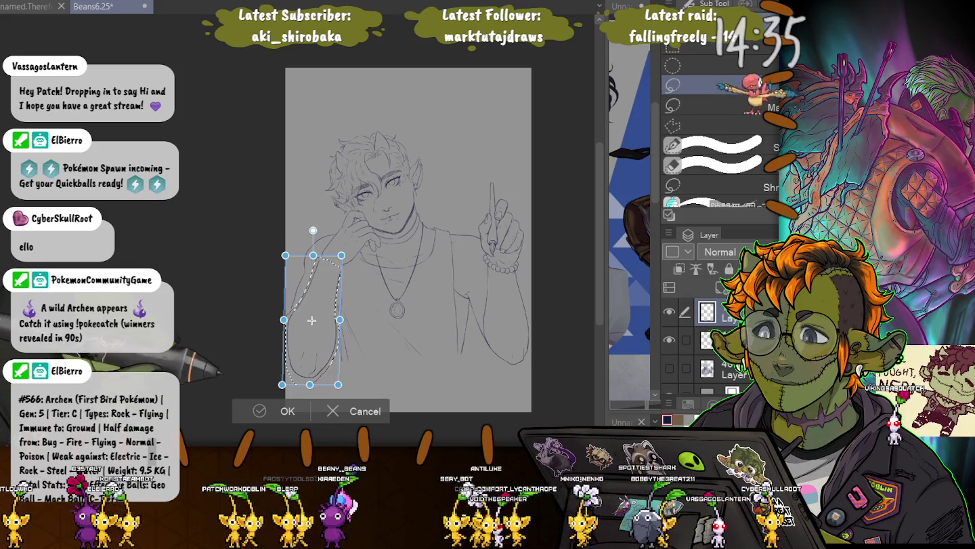
{"action": "key", "text": "Return"}
- Deselect, switch back to the brush and zoom in on the chest
{"action": "key", "text": "ctrl+d"}
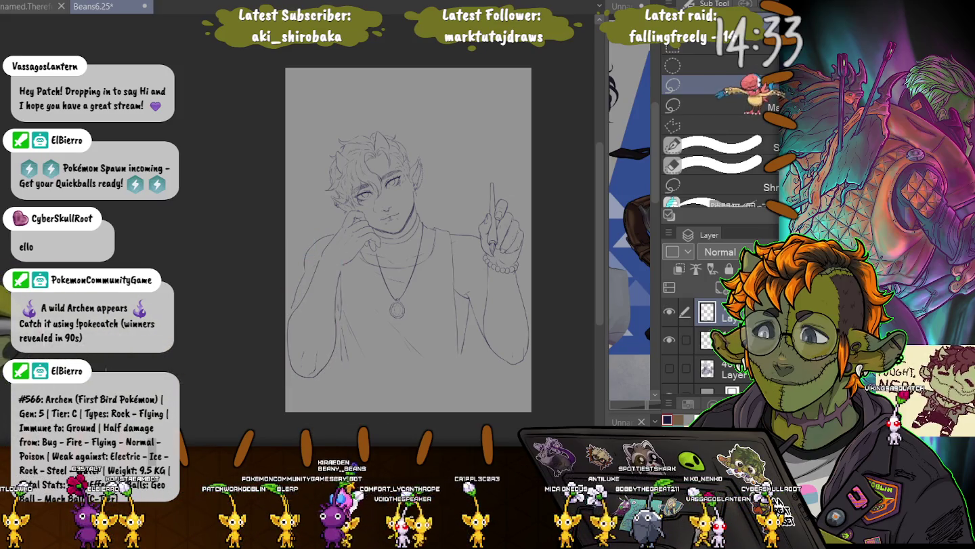
{"action": "key", "text": "b"}
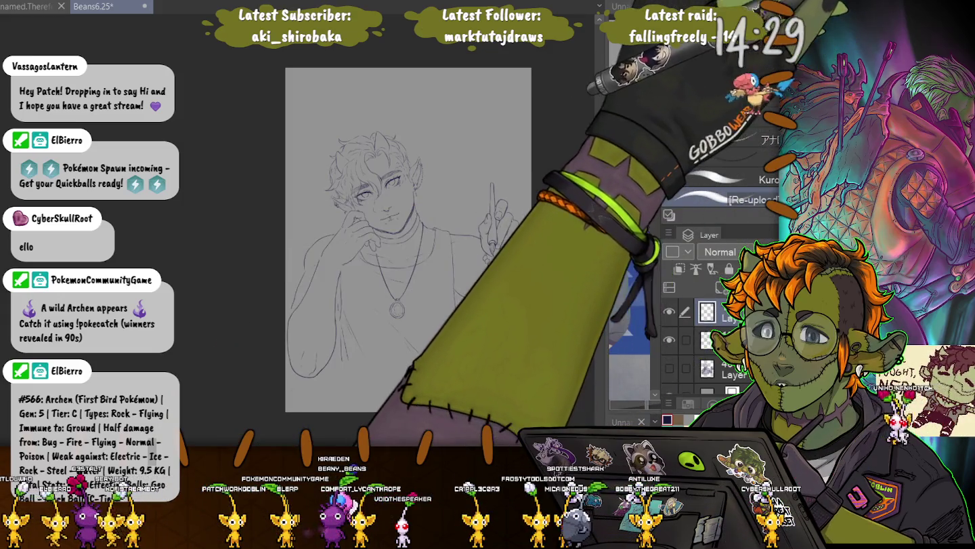
{"action": "scroll", "coordinate": [368, 231], "scroll_direction": "up", "scroll_amount": 3}
{"action": "scroll", "coordinate": [367, 232], "scroll_direction": "up", "scroll_amount": 2}
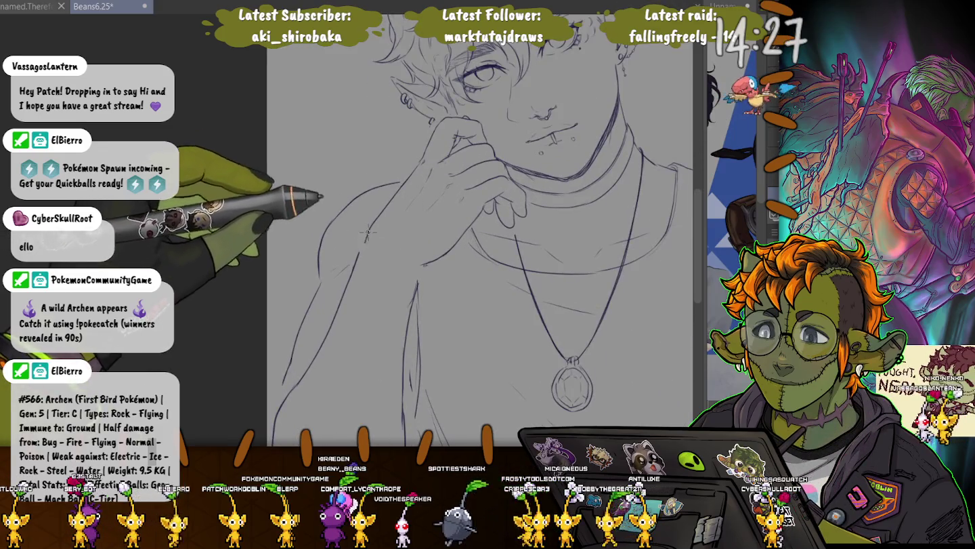
{"action": "scroll", "coordinate": [368, 231], "scroll_direction": "up", "scroll_amount": 1}
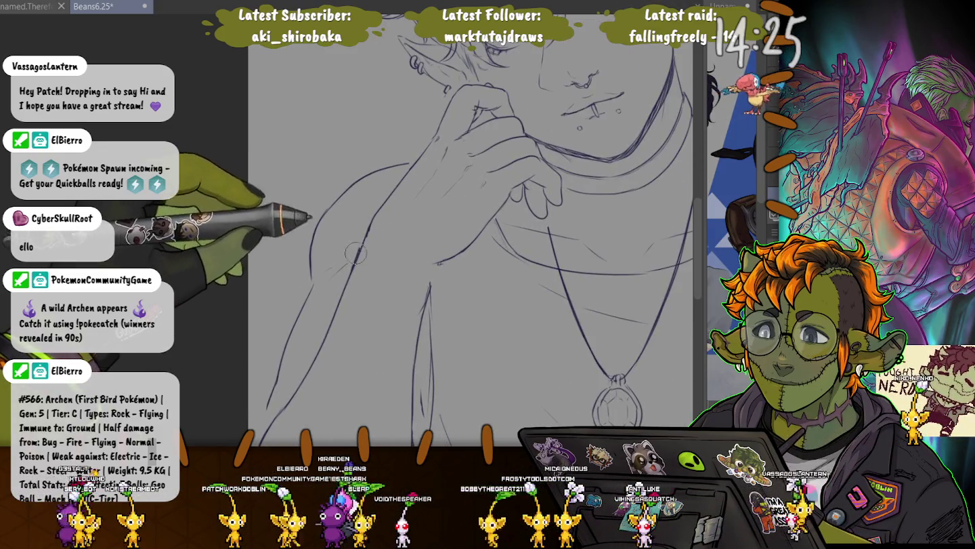
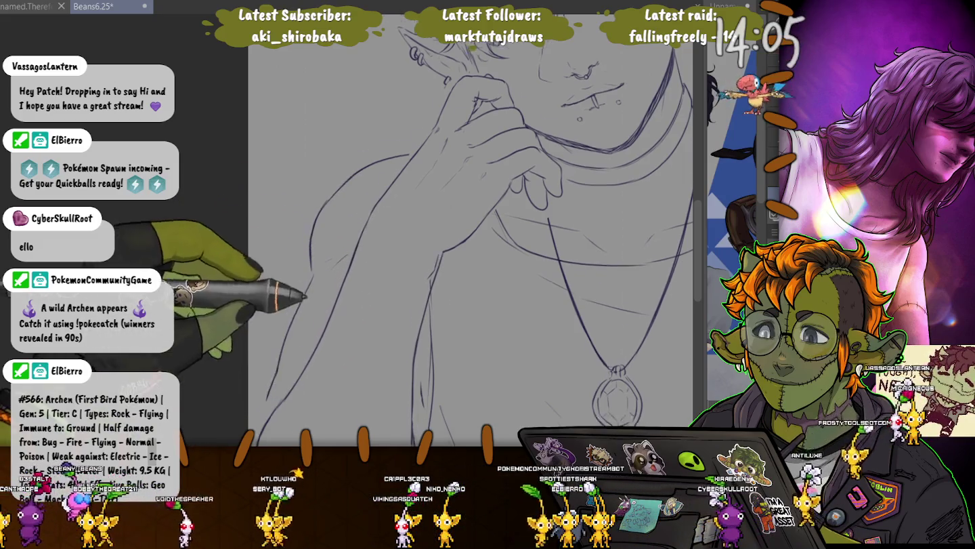
- Draw a long vertical fold line down the tank top below the pendant
{"action": "left_click_drag", "start_coordinate": [422, 330], "coordinate": [440, 146]}
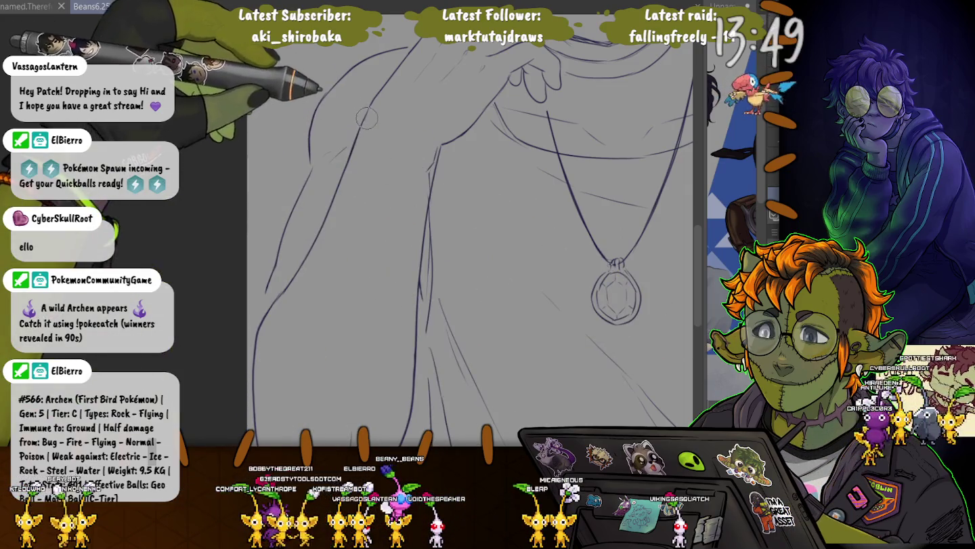
{"action": "left_click_drag", "start_coordinate": [423, 226], "coordinate": [401, 432]}
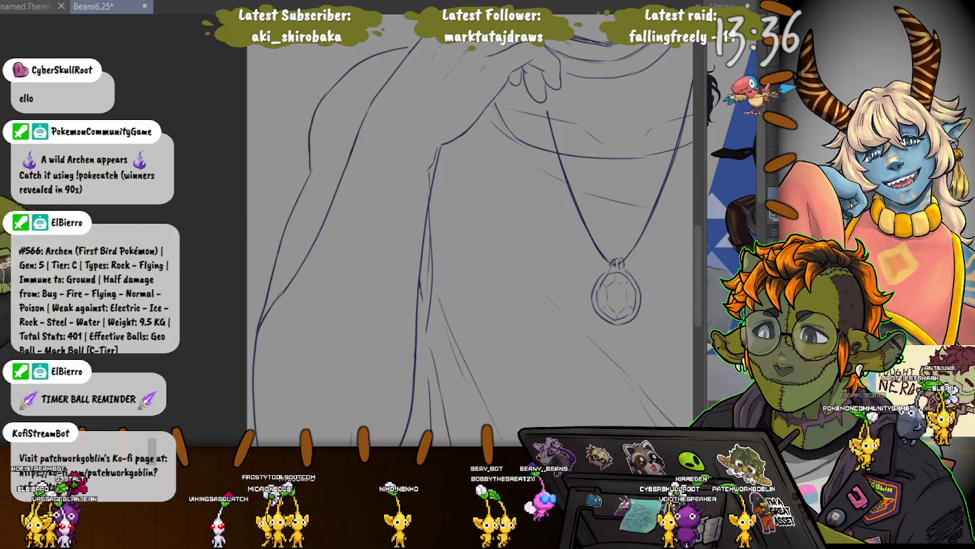
{"action": "scroll", "coordinate": [412, 194], "scroll_direction": "down", "scroll_amount": 3}
{"action": "mouse_move", "coordinate": [474, 204]}
{"action": "left_mouse_down"}
{"action": "mouse_move", "coordinate": [474, 241]}
{"action": "mouse_move", "coordinate": [356, 225]}
{"action": "mouse_move", "coordinate": [241, 249]}
{"action": "mouse_move", "coordinate": [236, 285]}
{"action": "left_mouse_up"}
{"action": "mouse_move", "coordinate": [382, 272]}
{"action": "left_mouse_down"}
{"action": "mouse_move", "coordinate": [311, 261]}
{"action": "mouse_move", "coordinate": [425, 281]}
{"action": "left_mouse_up"}
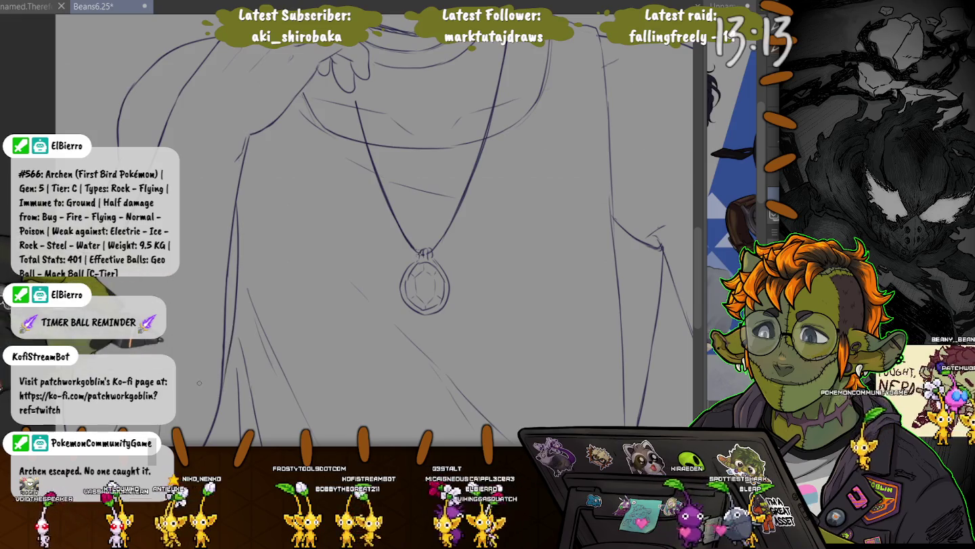
{"action": "left_click_drag", "start_coordinate": [108, 183], "coordinate": [193, 152]}
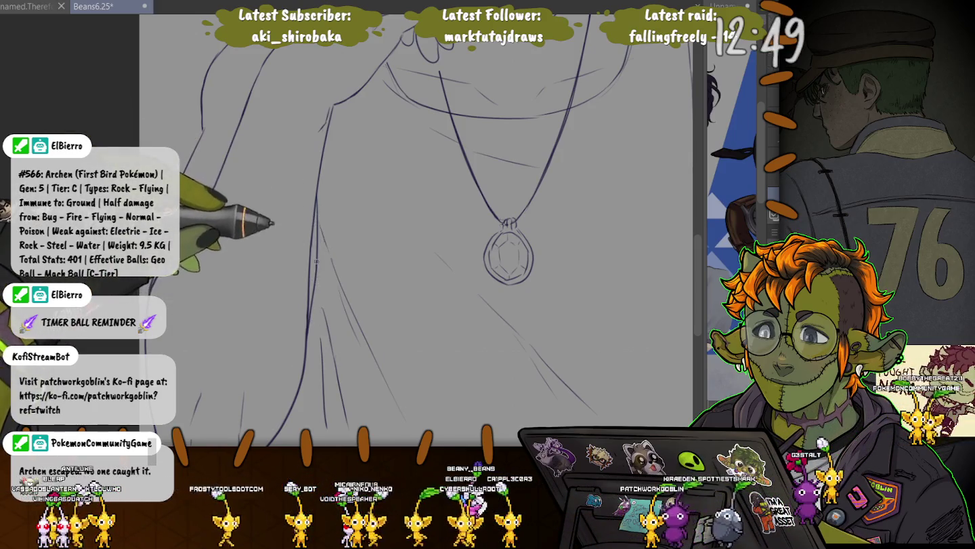
{"action": "mouse_move", "coordinate": [20, 224]}
{"action": "left_mouse_down"}
{"action": "mouse_move", "coordinate": [30, 119]}
{"action": "mouse_move", "coordinate": [16, 175]}
{"action": "left_mouse_up"}
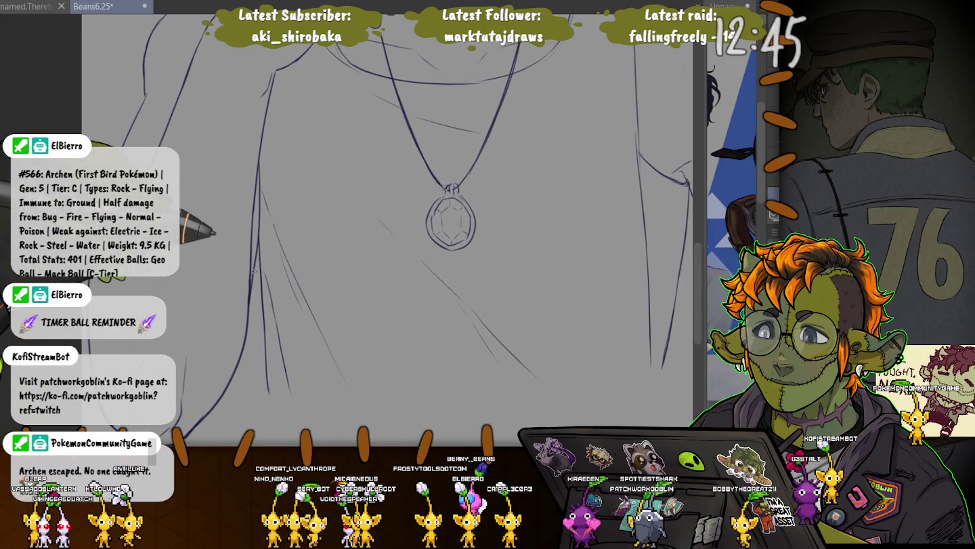
{"action": "scroll", "coordinate": [245, 296], "scroll_direction": "down", "scroll_amount": 2}
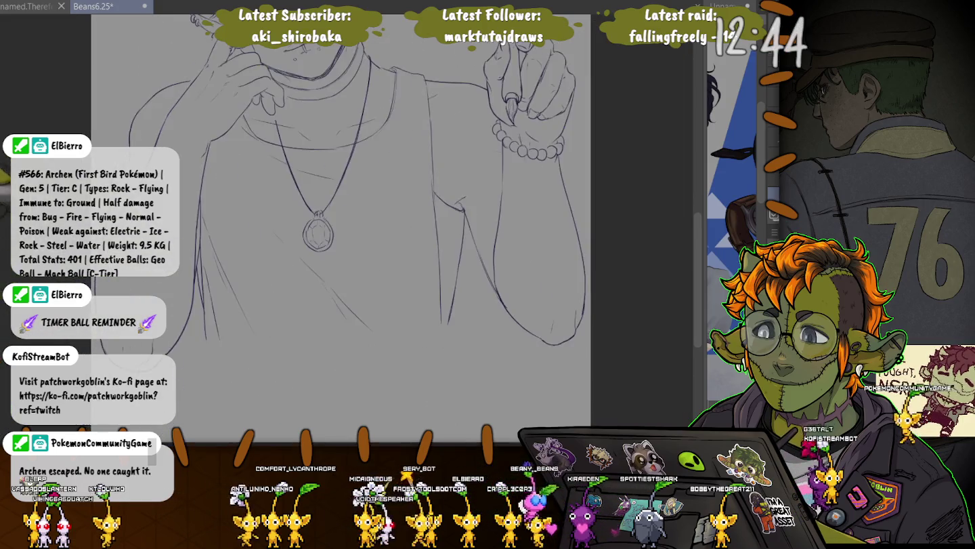
{"action": "scroll", "coordinate": [241, 258], "scroll_direction": "down", "scroll_amount": 2}
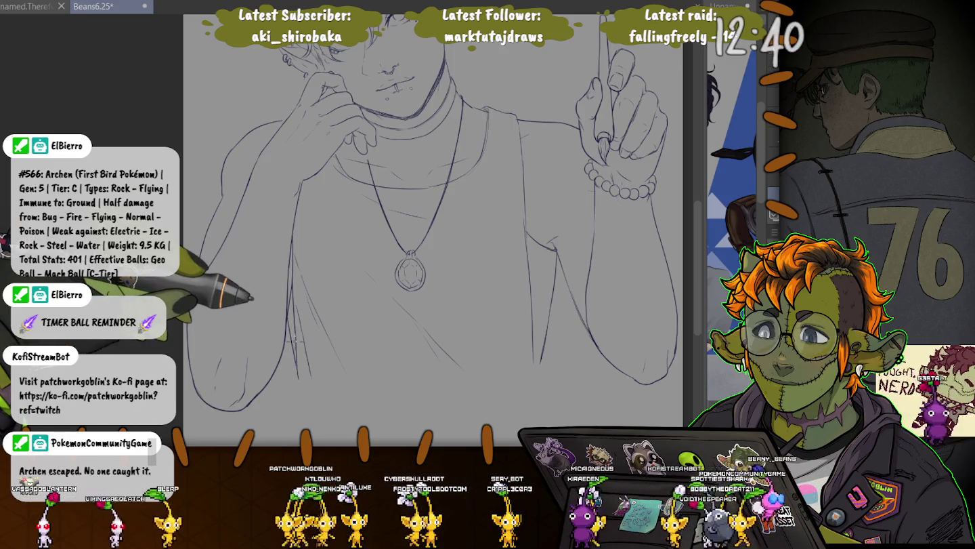
{"action": "scroll", "coordinate": [379, 203], "scroll_direction": "down", "scroll_amount": 1}
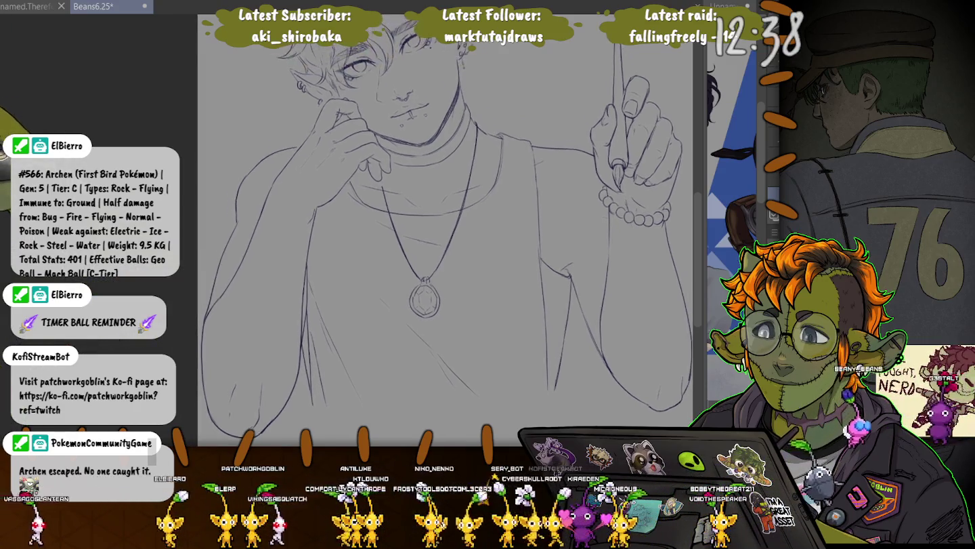
{"action": "scroll", "coordinate": [378, 203], "scroll_direction": "down", "scroll_amount": 1}
{"action": "scroll", "coordinate": [377, 203], "scroll_direction": "down", "scroll_amount": 1}
{"action": "scroll", "coordinate": [267, 247], "scroll_direction": "up", "scroll_amount": 3}
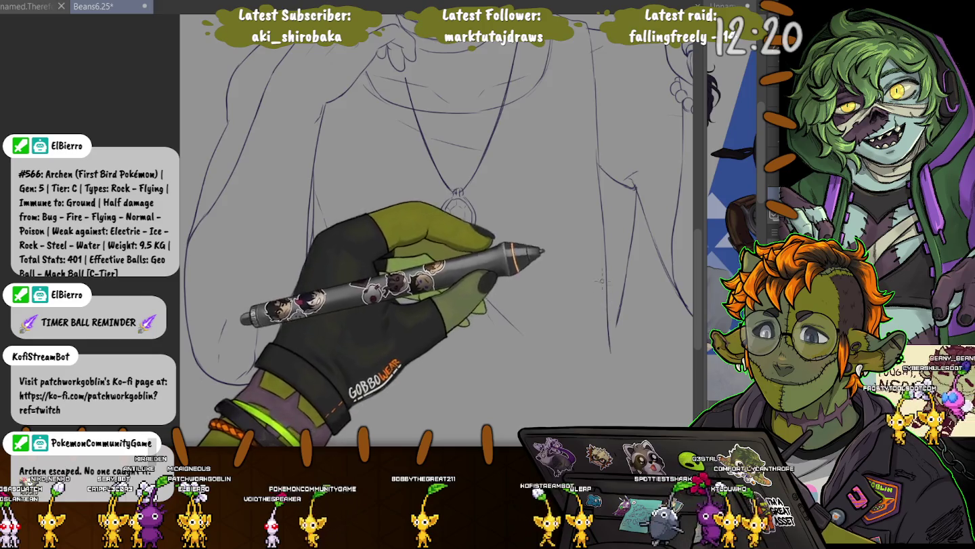
{"action": "scroll", "coordinate": [601, 284], "scroll_direction": "up", "scroll_amount": 1}
{"action": "left_click_drag", "start_coordinate": [607, 302], "coordinate": [545, 296]}
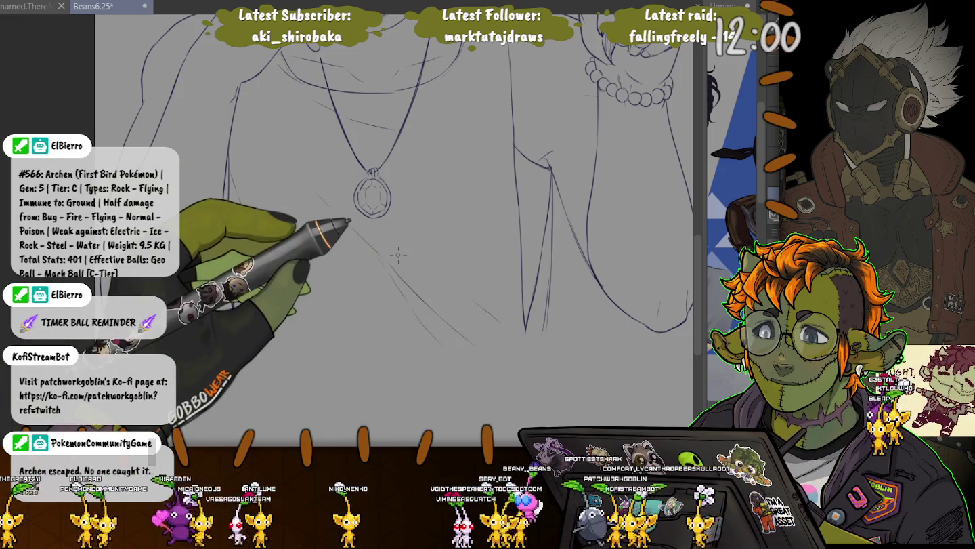
{"action": "mouse_move", "coordinate": [373, 196]}
{"action": "left_mouse_down"}
{"action": "mouse_move", "coordinate": [319, 207]}
{"action": "mouse_move", "coordinate": [420, 363]}
{"action": "mouse_move", "coordinate": [371, 264]}
{"action": "left_mouse_up"}
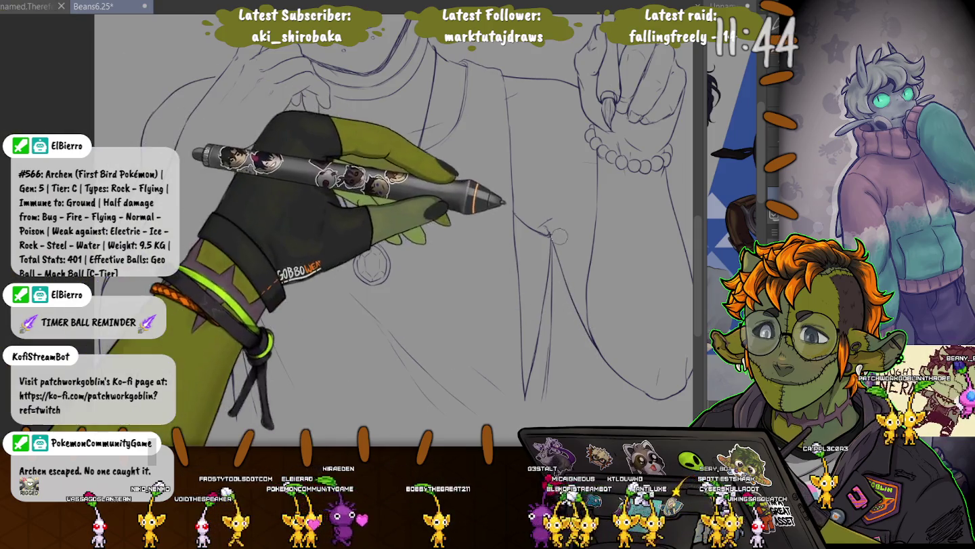
{"action": "scroll", "coordinate": [434, 237], "scroll_direction": "up", "scroll_amount": 3}
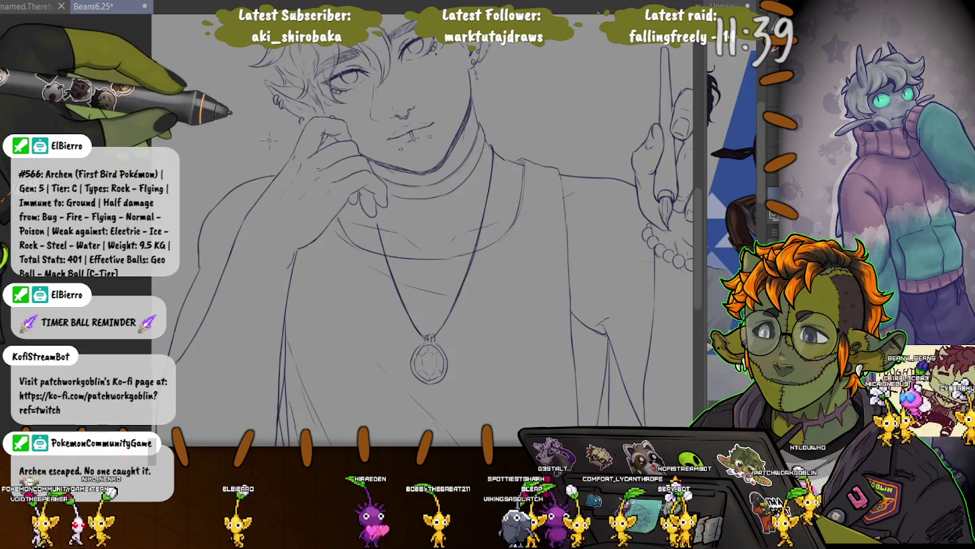
- Zoom into the face and ink cleaner eyes, brows, nose ring and lip piercing
{"action": "scroll", "coordinate": [275, 149], "scroll_direction": "up", "scroll_amount": 3}
{"action": "scroll", "coordinate": [433, 230], "scroll_direction": "up", "scroll_amount": 2}
{"action": "scroll", "coordinate": [434, 230], "scroll_direction": "up", "scroll_amount": 3}
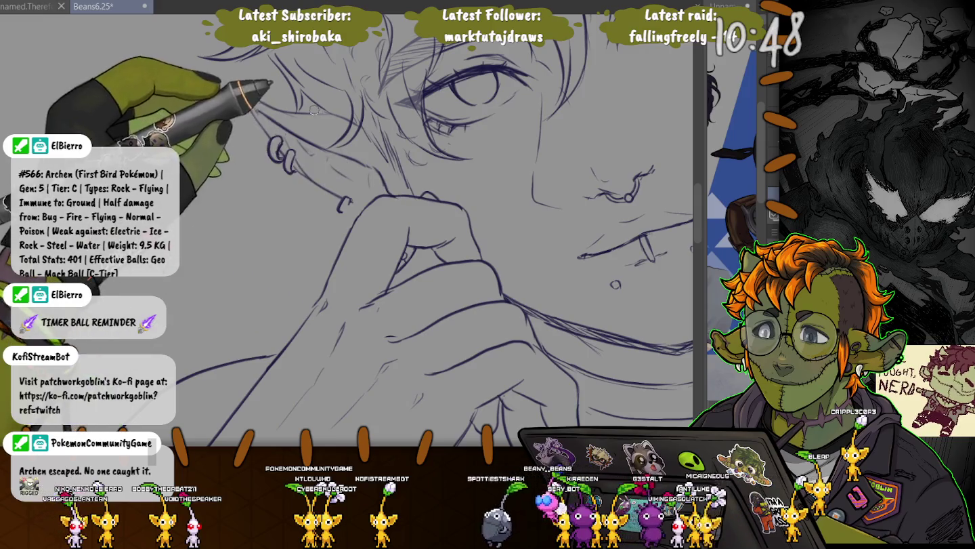
{"action": "left_click_drag", "start_coordinate": [389, 195], "coordinate": [227, 323]}
{"action": "left_click_drag", "start_coordinate": [390, 237], "coordinate": [401, 234]}
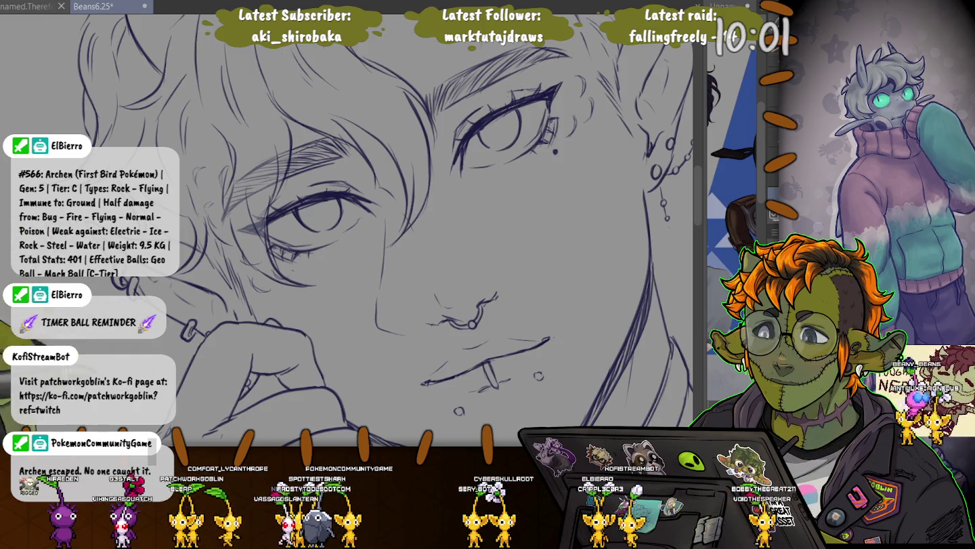
- Zoom back out to show the full elf figure
{"action": "scroll", "coordinate": [345, 230], "scroll_direction": "down", "scroll_amount": 3}
{"action": "scroll", "coordinate": [345, 230], "scroll_direction": "down", "scroll_amount": 2}
{"action": "scroll", "coordinate": [202, 355], "scroll_direction": "up", "scroll_amount": 2}
{"action": "scroll", "coordinate": [201, 356], "scroll_direction": "up", "scroll_amount": 2}
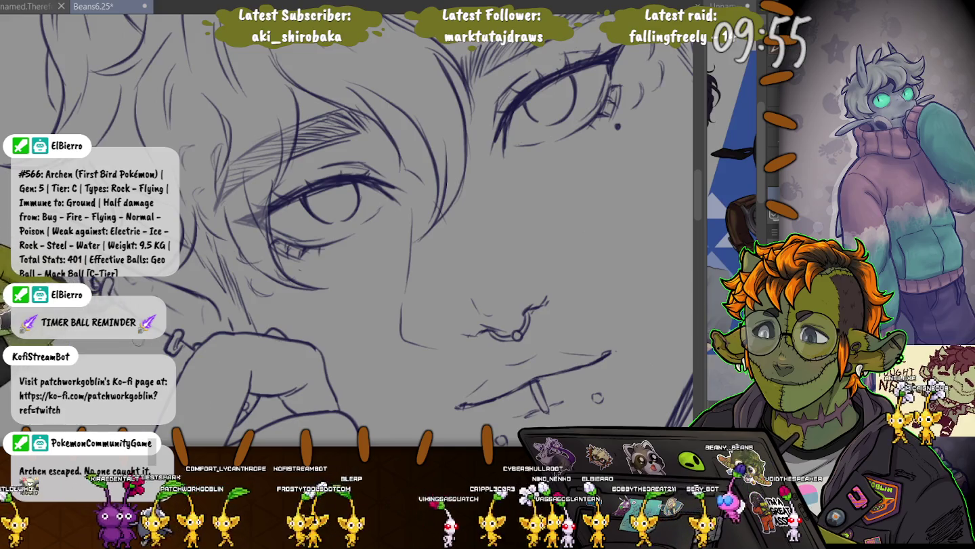
{"action": "scroll", "coordinate": [379, 230], "scroll_direction": "down", "scroll_amount": 5}
{"action": "scroll", "coordinate": [380, 230], "scroll_direction": "down", "scroll_amount": 2}
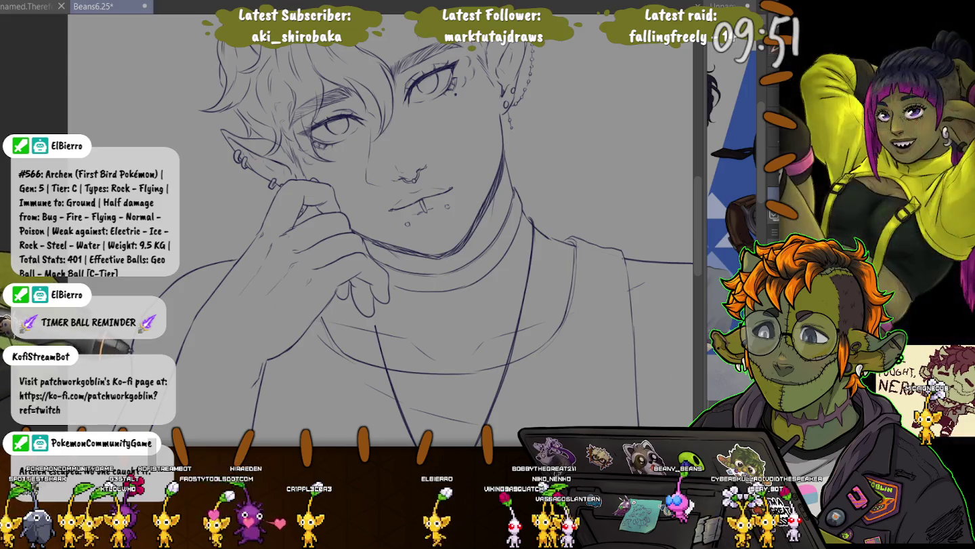
{"action": "scroll", "coordinate": [420, 230], "scroll_direction": "down", "scroll_amount": 2}
{"action": "scroll", "coordinate": [419, 231], "scroll_direction": "down", "scroll_amount": 2}
{"action": "scroll", "coordinate": [419, 230], "scroll_direction": "down", "scroll_amount": 2}
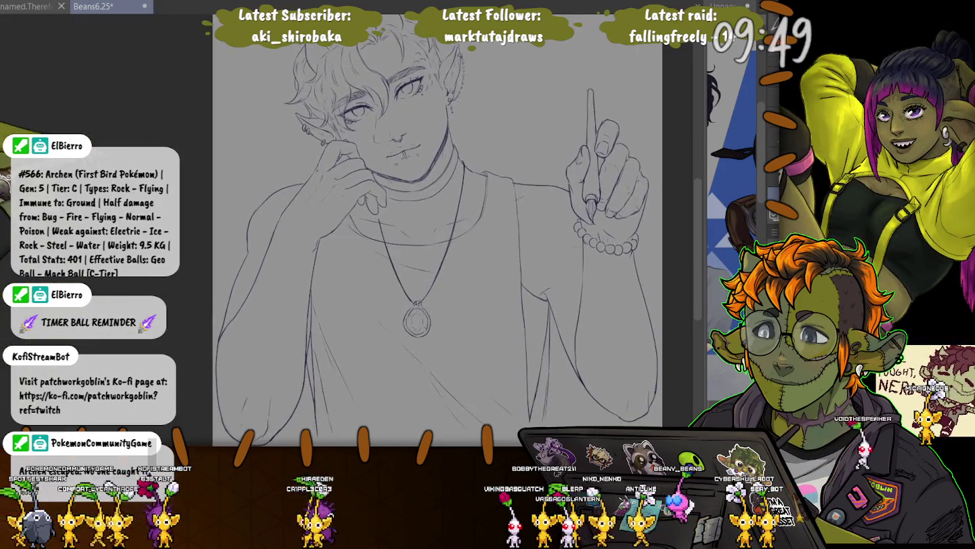
{"action": "scroll", "coordinate": [248, 289], "scroll_direction": "down", "scroll_amount": 1}
{"action": "scroll", "coordinate": [249, 290], "scroll_direction": "down", "scroll_amount": 1}
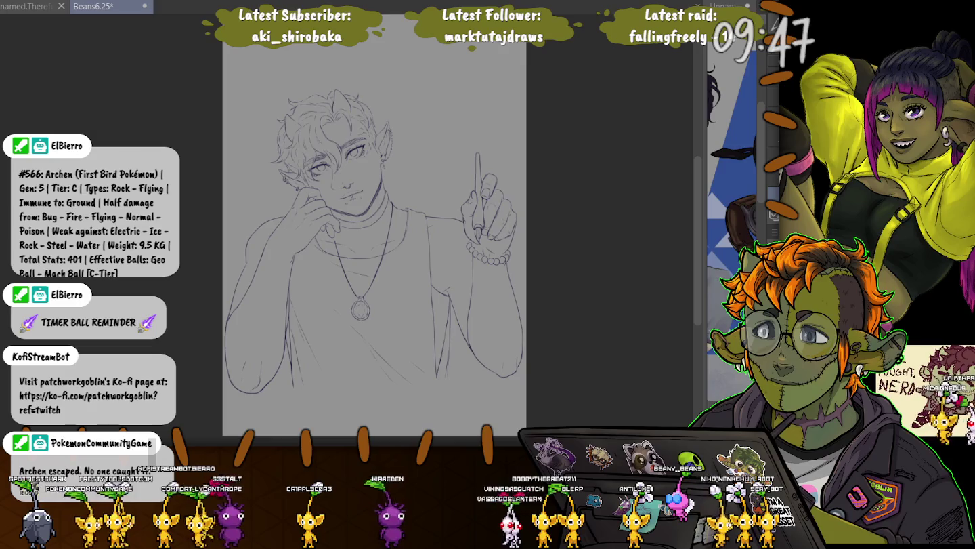
- Crop the canvas to a box around the portrait using Change Canvas Size
{"action": "key", "text": "ctrl+alt+c"}
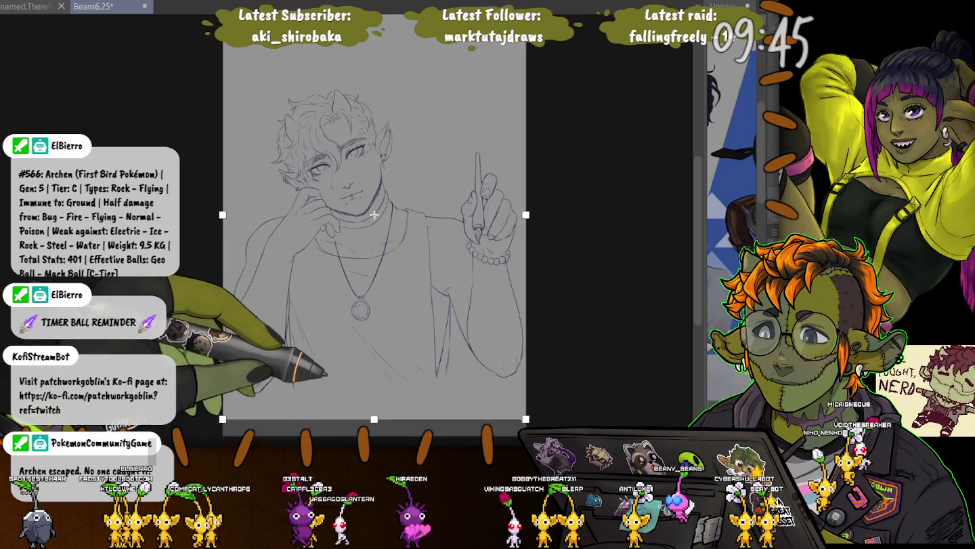
{"action": "left_click_drag", "start_coordinate": [374, 436], "coordinate": [375, 392]}
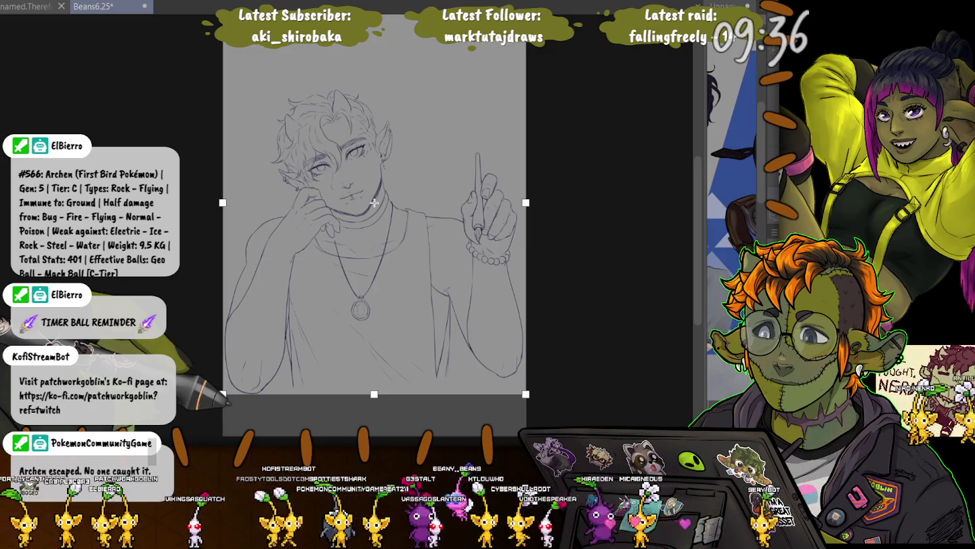
{"action": "left_click_drag", "start_coordinate": [374, 9], "coordinate": [381, 107]}
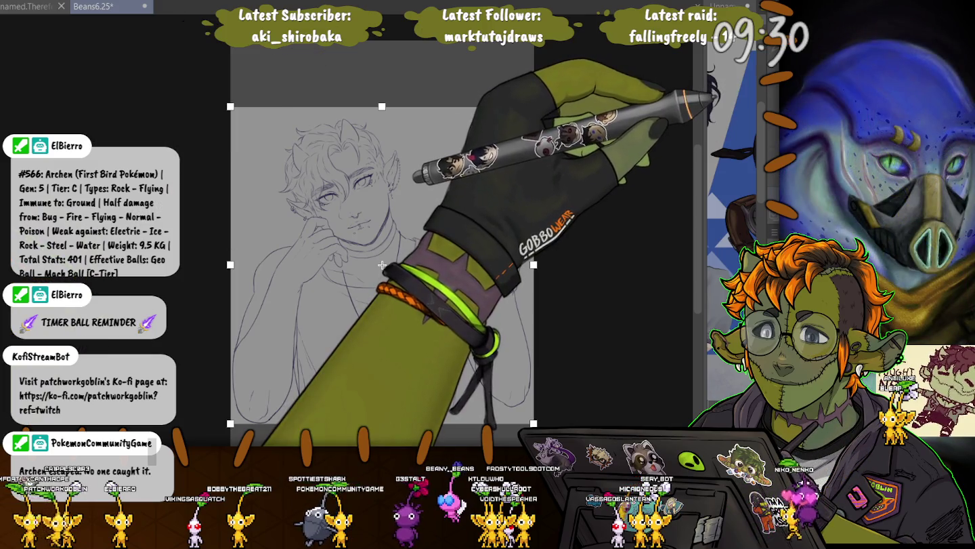
{"action": "left_click_drag", "start_coordinate": [382, 106], "coordinate": [382, 99]}
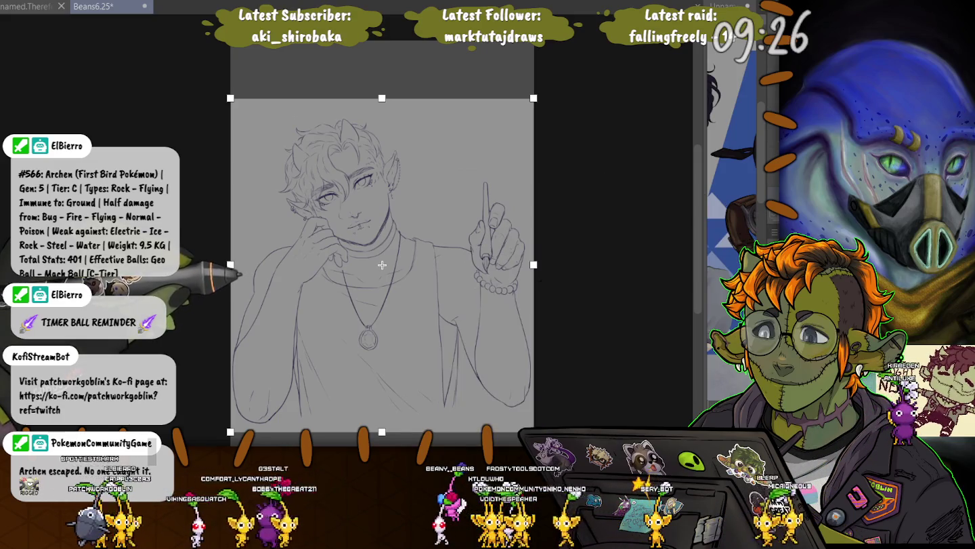
{"action": "left_click_drag", "start_coordinate": [382, 265], "coordinate": [381, 258]}
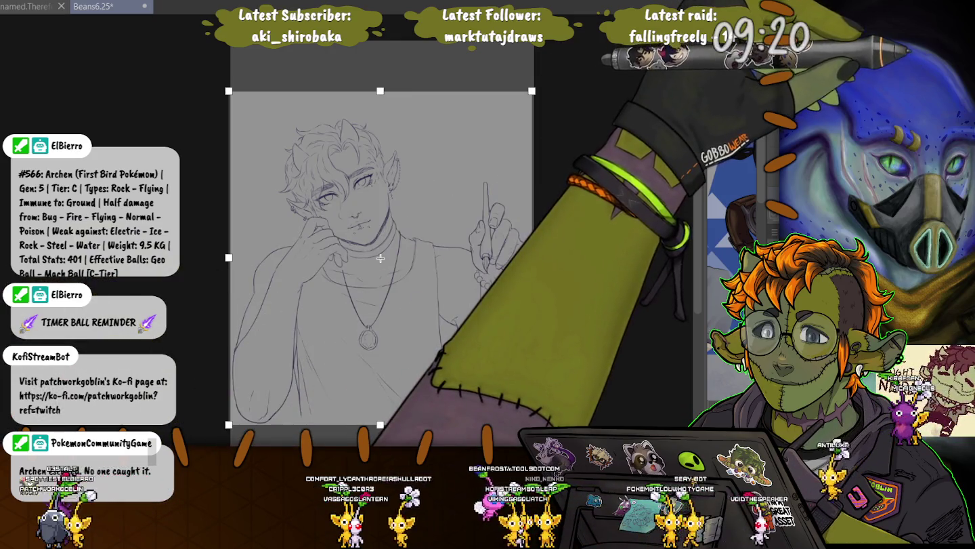
{"action": "key", "text": "Return"}
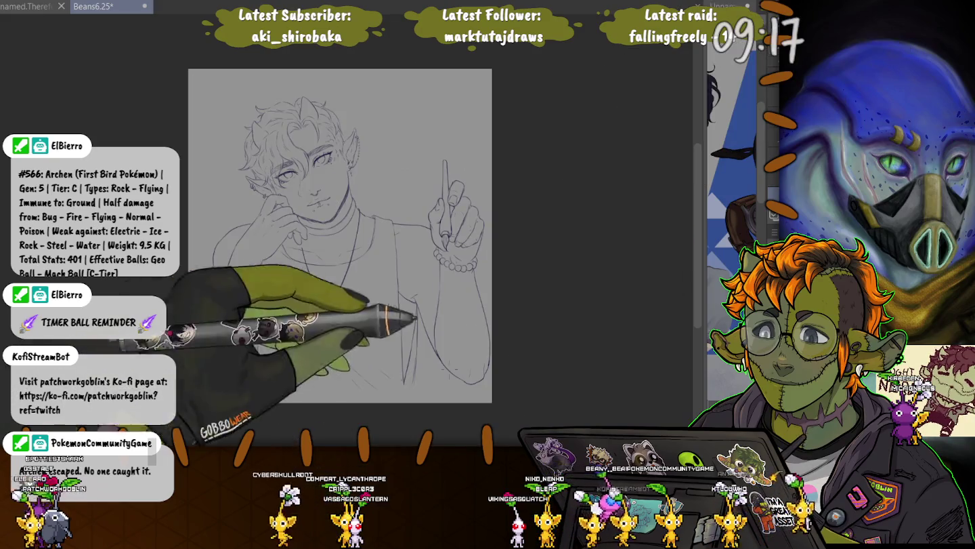
{"action": "scroll", "coordinate": [191, 328], "scroll_direction": "up", "scroll_amount": 2}
{"action": "scroll", "coordinate": [191, 327], "scroll_direction": "up", "scroll_amount": 3}
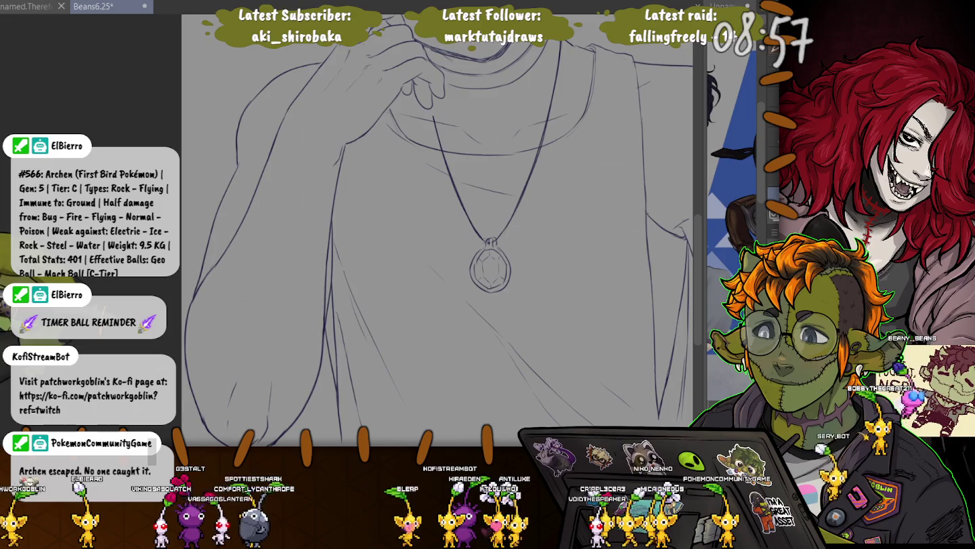
{"action": "left_click_drag", "start_coordinate": [474, 271], "coordinate": [292, 260]}
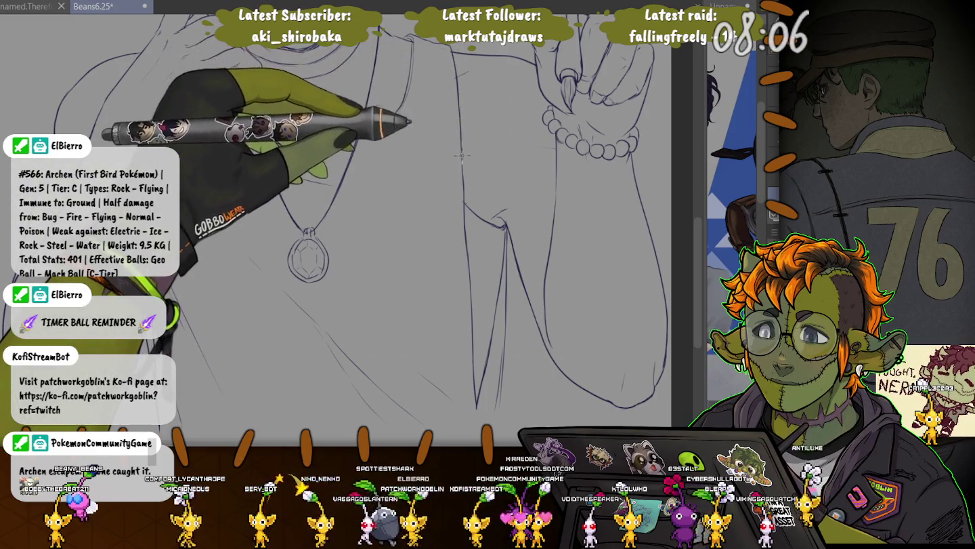
{"action": "scroll", "coordinate": [451, 162], "scroll_direction": "up", "scroll_amount": 5}
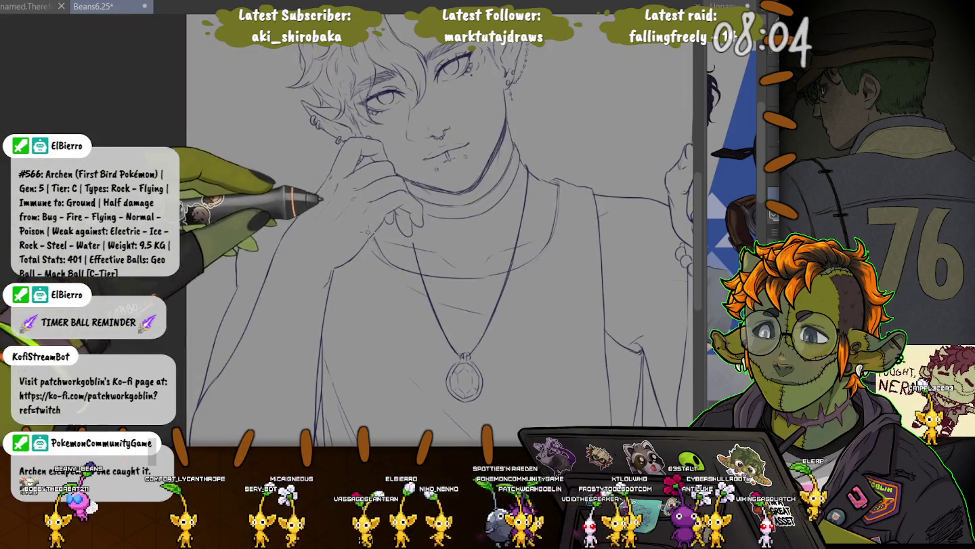
{"action": "scroll", "coordinate": [372, 234], "scroll_direction": "down", "scroll_amount": 5}
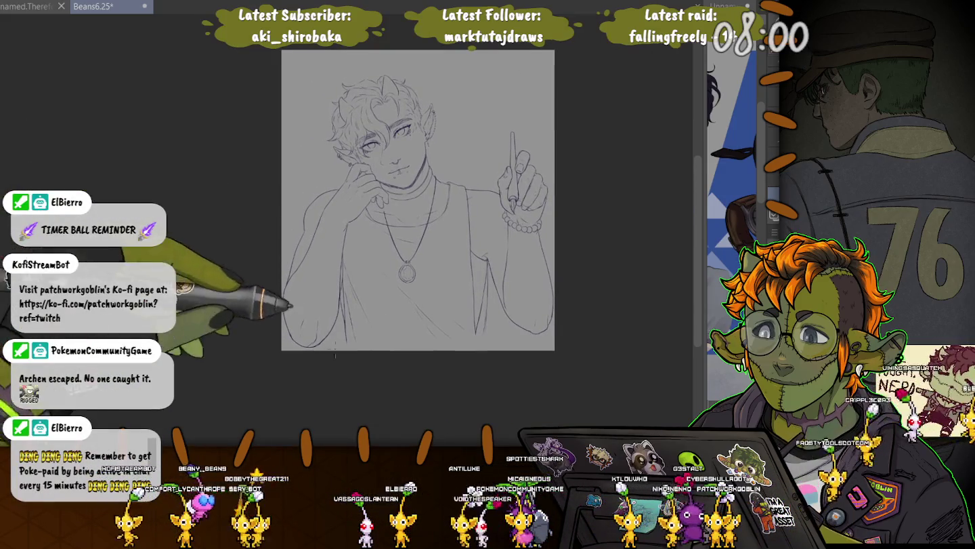
- Draw a straight horizontal line across the full canvas width just below the shirt hem
{"action": "scroll", "coordinate": [342, 356], "scroll_direction": "up", "scroll_amount": 2}
{"action": "scroll", "coordinate": [341, 356], "scroll_direction": "up", "scroll_amount": 3}
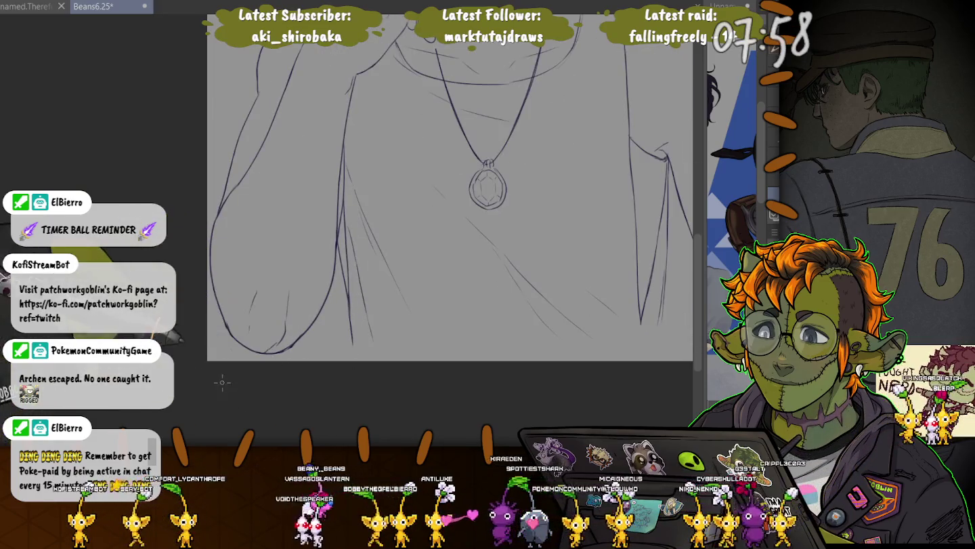
{"action": "scroll", "coordinate": [450, 181], "scroll_direction": "down", "scroll_amount": 1}
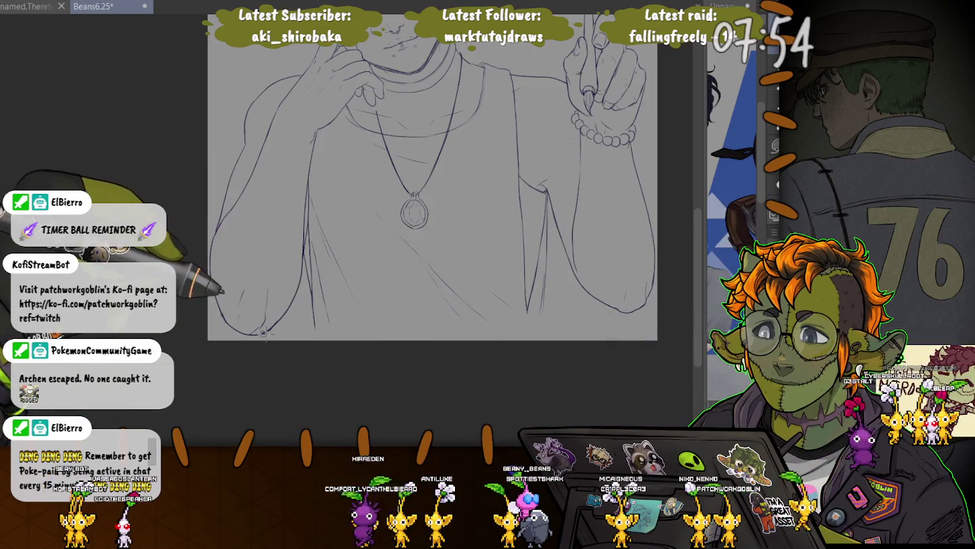
{"action": "left_click_drag", "start_coordinate": [264, 334], "coordinate": [246, 333]}
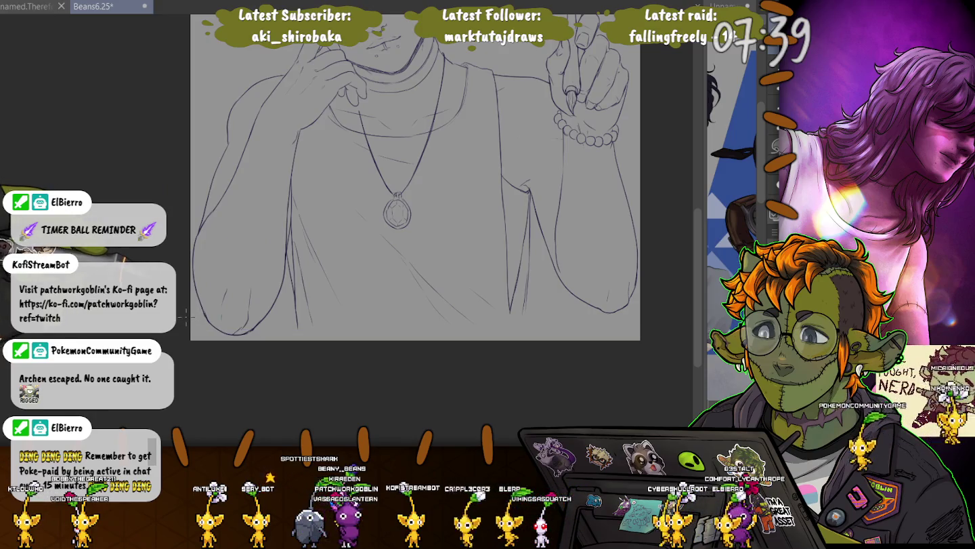
{"action": "left_click_drag", "start_coordinate": [187, 318], "coordinate": [630, 316]}
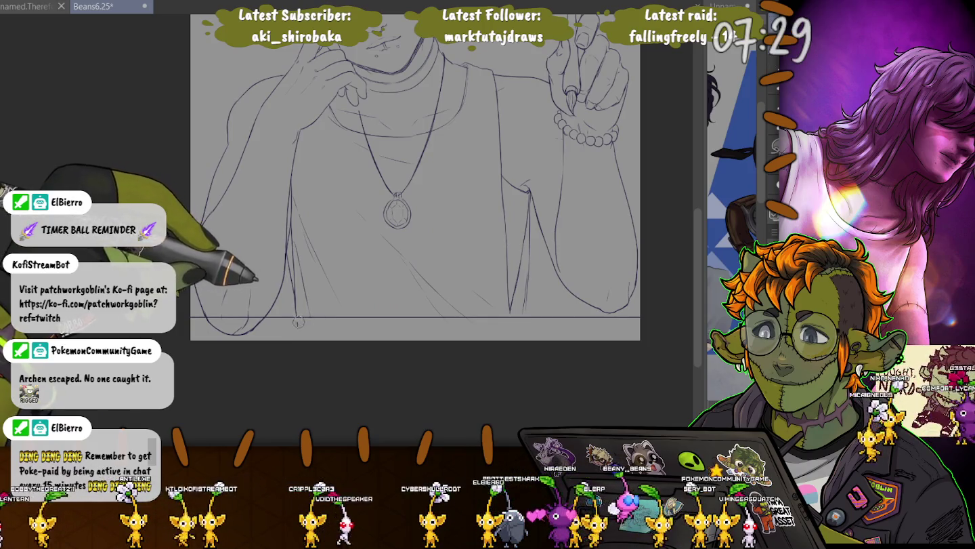
{"action": "scroll", "coordinate": [406, 271], "scroll_direction": "up", "scroll_amount": 1}
{"action": "scroll", "coordinate": [493, 319], "scroll_direction": "up", "scroll_amount": 2}
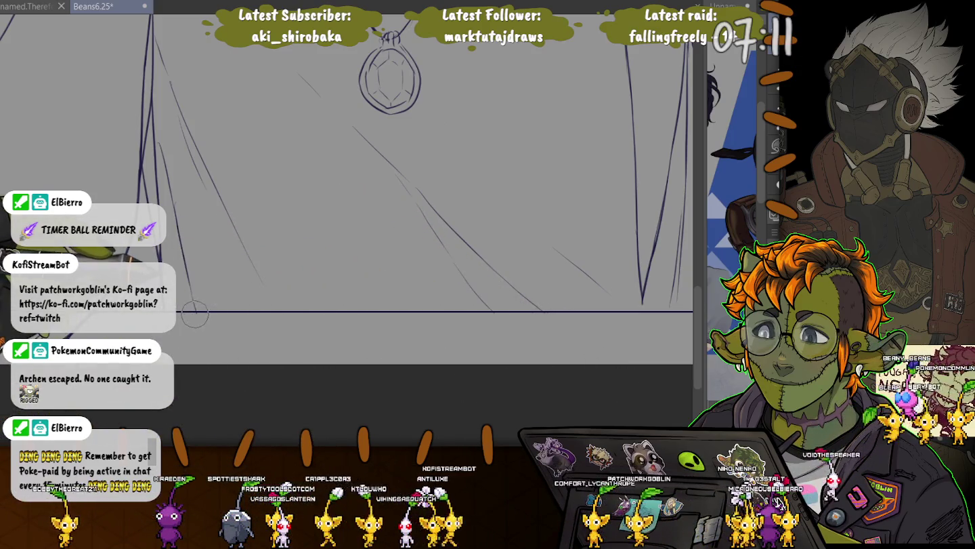
{"action": "left_click_drag", "start_coordinate": [14, 300], "coordinate": [181, 332]}
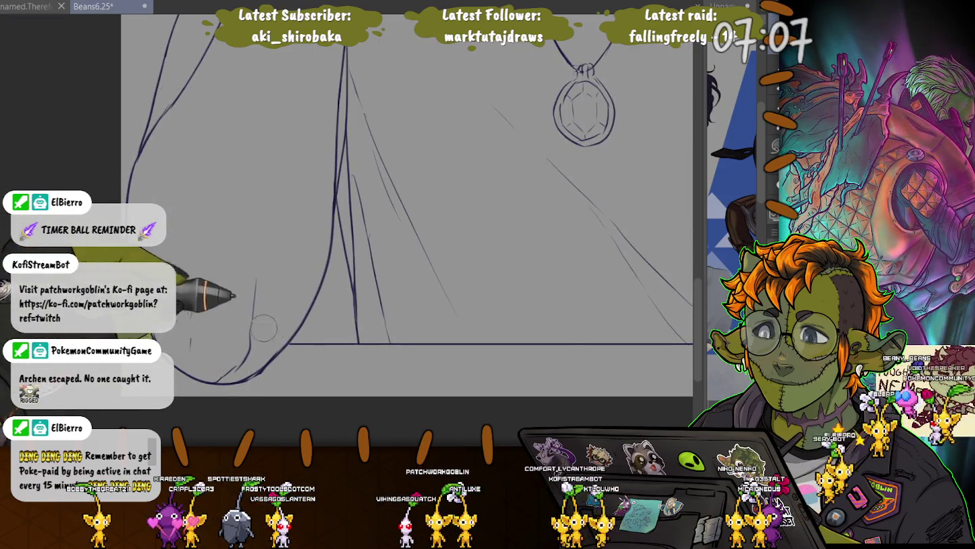
{"action": "mouse_move", "coordinate": [838, 321]}
{"action": "left_mouse_down"}
{"action": "mouse_move", "coordinate": [591, 290]}
{"action": "mouse_move", "coordinate": [410, 298]}
{"action": "left_mouse_up"}
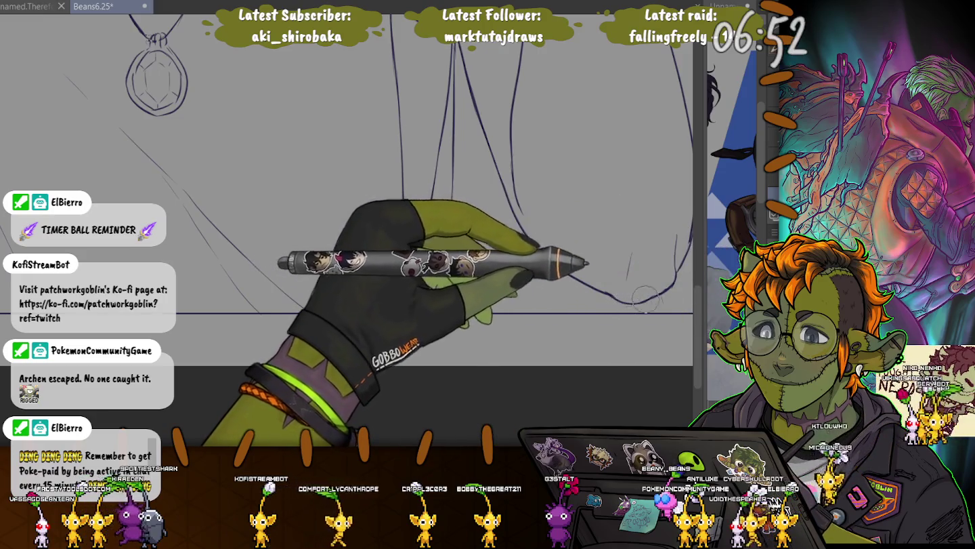
{"action": "scroll", "coordinate": [668, 293], "scroll_direction": "down", "scroll_amount": 3}
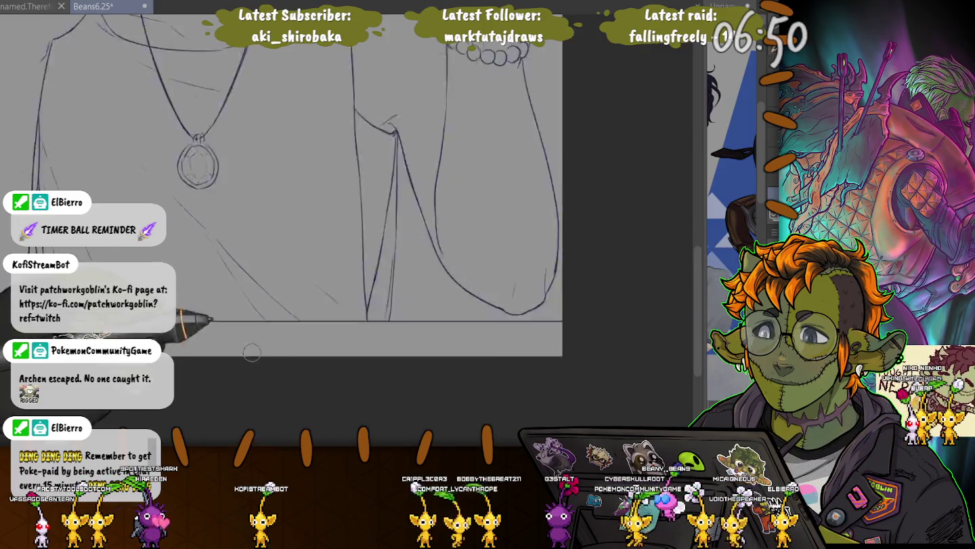
- Write the signature in the bottom-right corner and draw a box around it
{"action": "scroll", "coordinate": [344, 406], "scroll_direction": "down", "scroll_amount": 2}
{"action": "scroll", "coordinate": [343, 406], "scroll_direction": "down", "scroll_amount": 1}
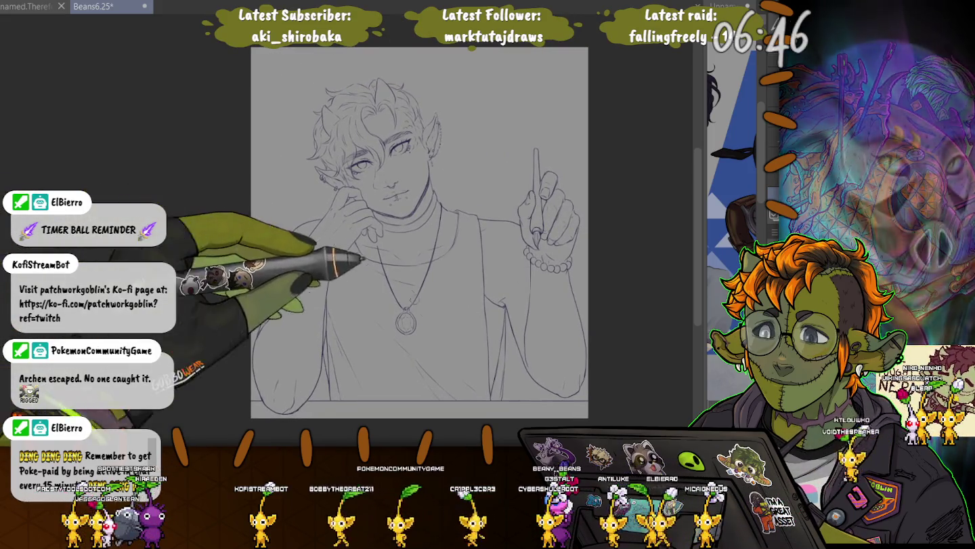
{"action": "scroll", "coordinate": [517, 397], "scroll_direction": "up", "scroll_amount": 2}
{"action": "scroll", "coordinate": [516, 397], "scroll_direction": "up", "scroll_amount": 2}
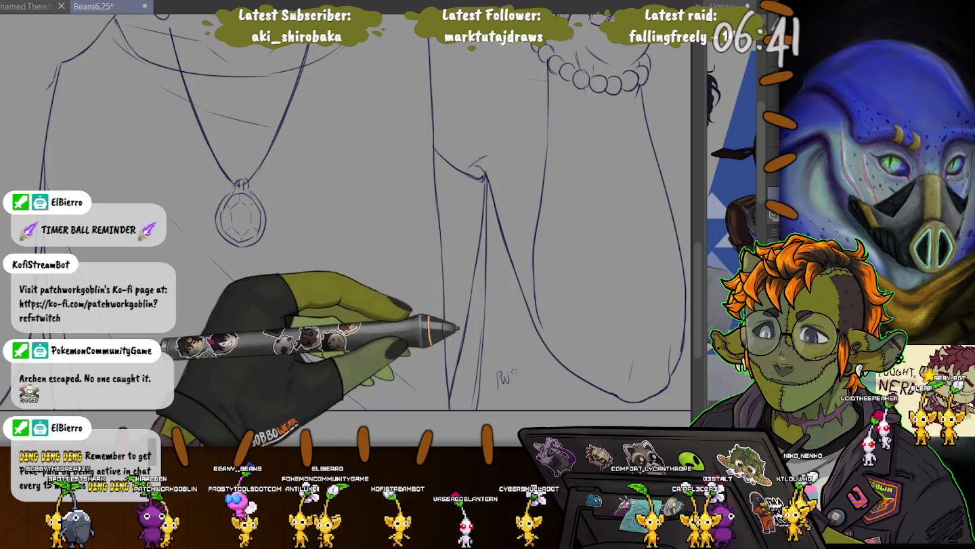
{"action": "mouse_move", "coordinate": [497, 384]}
{"action": "left_mouse_down"}
{"action": "mouse_move", "coordinate": [503, 374]}
{"action": "mouse_move", "coordinate": [519, 389]}
{"action": "mouse_move", "coordinate": [498, 399]}
{"action": "left_mouse_up"}
{"action": "left_click", "coordinate": [520, 394]}
{"action": "left_click_drag", "start_coordinate": [497, 366], "coordinate": [520, 396]}
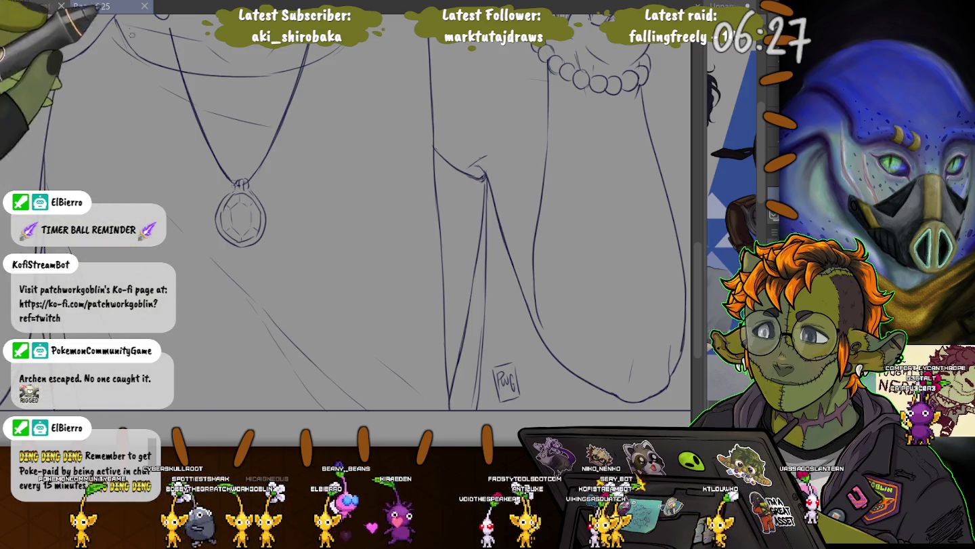
{"action": "scroll", "coordinate": [345, 216], "scroll_direction": "up", "scroll_amount": 1}
- Add a short stroke on the right side of the neck, then zoom out to the whole figure
{"action": "scroll", "coordinate": [345, 230], "scroll_direction": "up", "scroll_amount": 5}
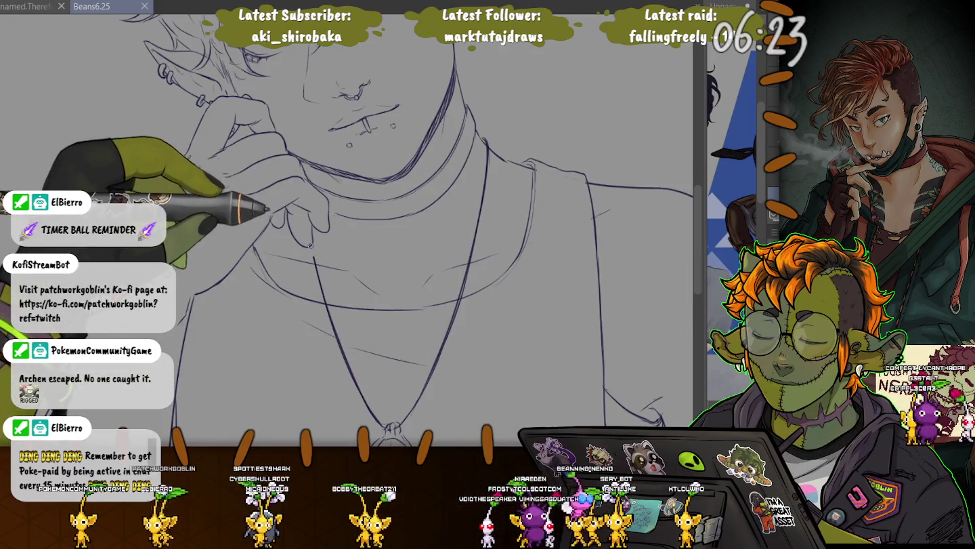
{"action": "left_click_drag", "start_coordinate": [310, 245], "coordinate": [313, 270]}
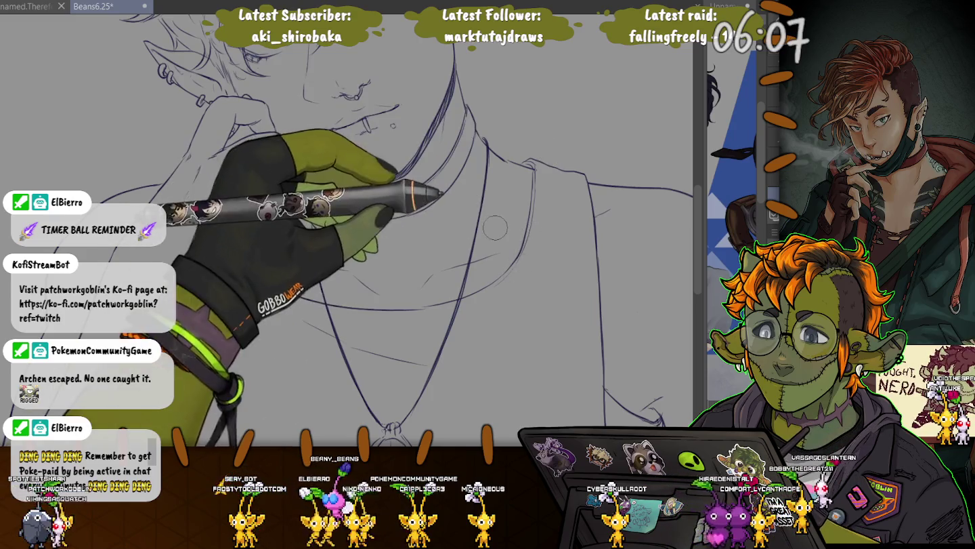
{"action": "scroll", "coordinate": [250, 255], "scroll_direction": "down", "scroll_amount": 2}
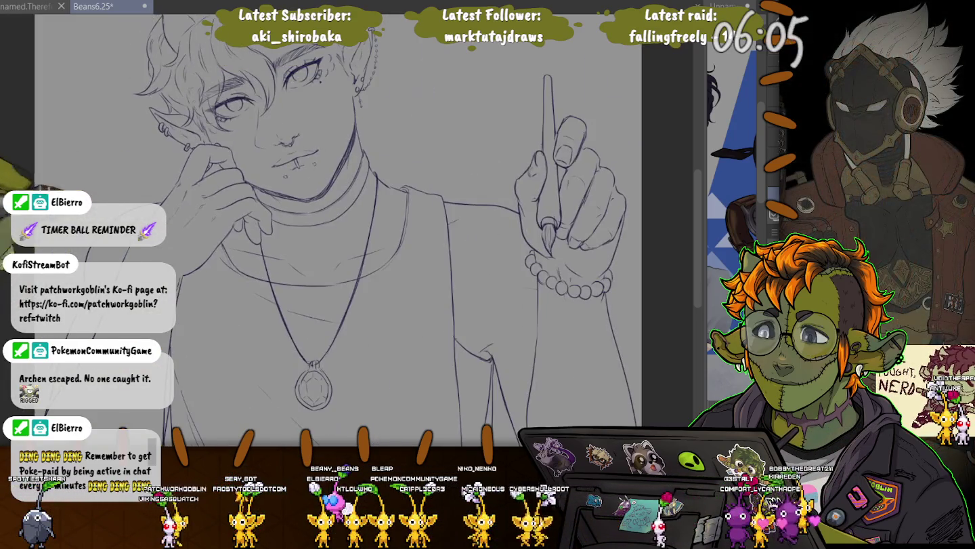
{"action": "left_click_drag", "start_coordinate": [6, 181], "coordinate": [45, 174]}
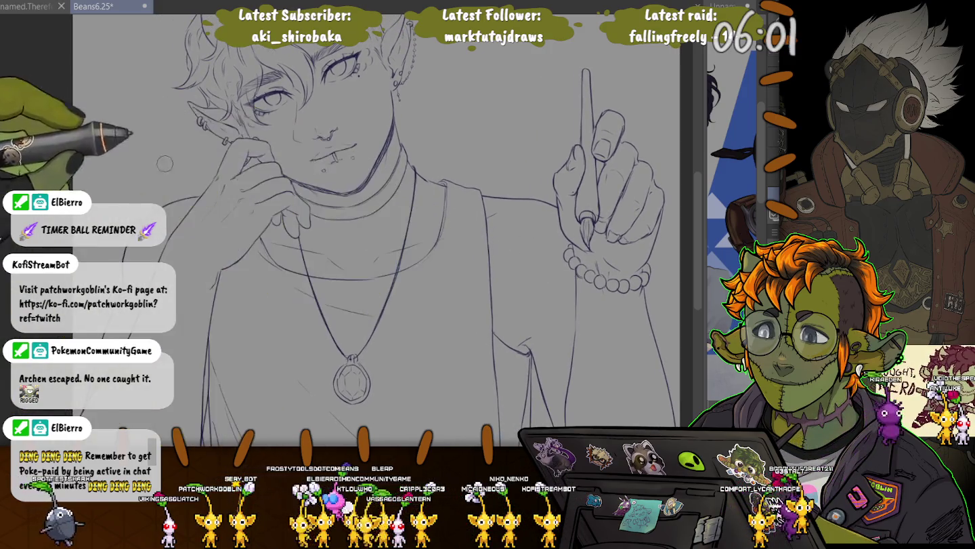
{"action": "scroll", "coordinate": [176, 163], "scroll_direction": "down", "scroll_amount": 2}
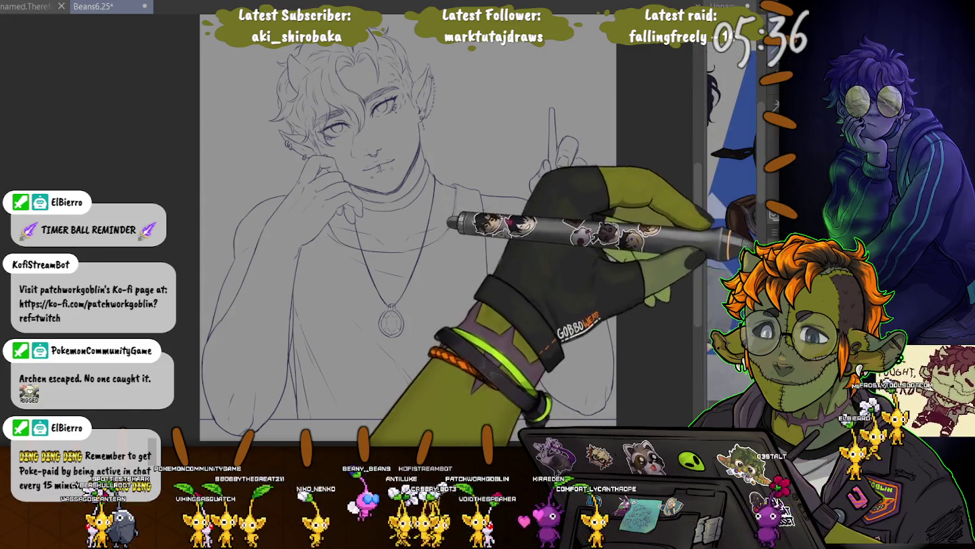
{"action": "left_click", "coordinate": [236, 135]}
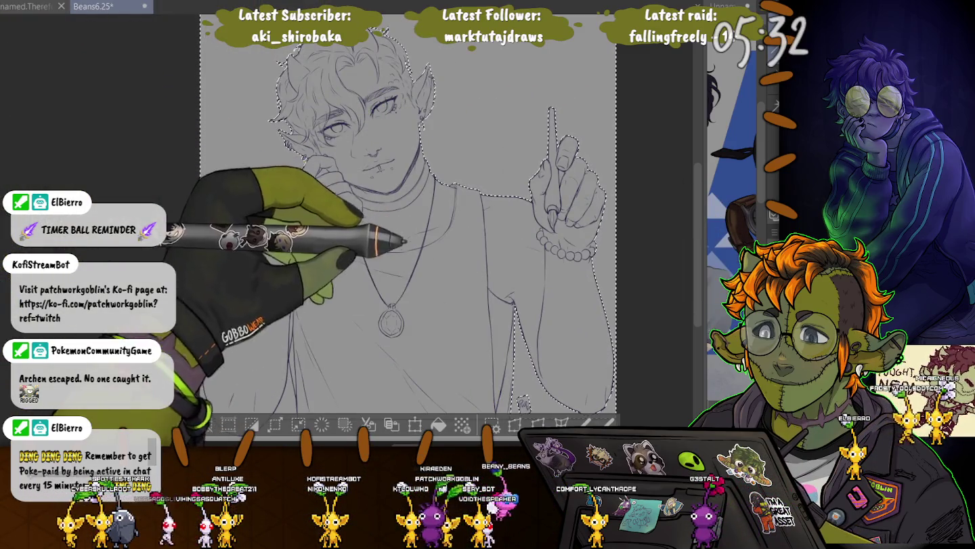
{"action": "scroll", "coordinate": [405, 238], "scroll_direction": "up", "scroll_amount": 5}
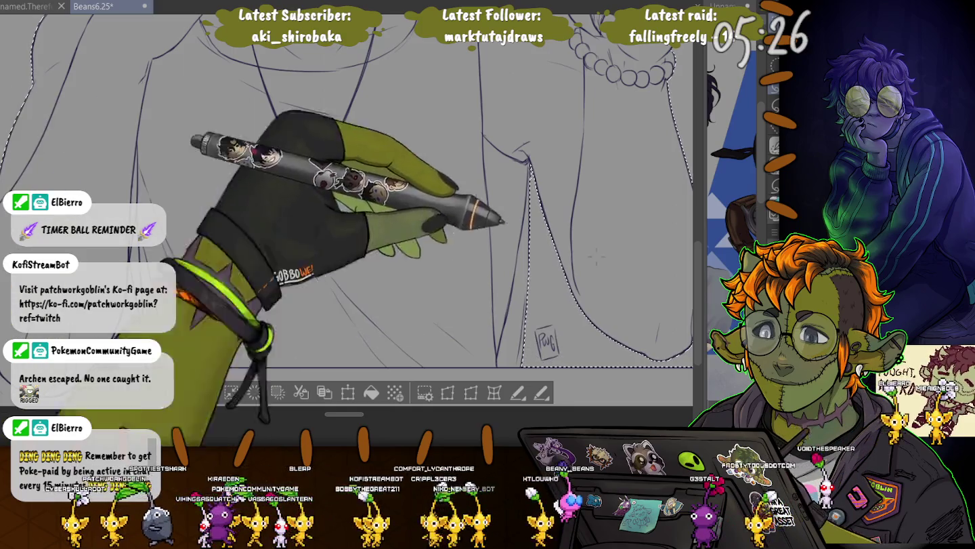
{"action": "mouse_move", "coordinate": [339, 204]}
{"action": "left_mouse_down"}
{"action": "mouse_move", "coordinate": [471, 191]}
{"action": "mouse_move", "coordinate": [485, 178]}
{"action": "left_mouse_up"}
{"action": "key", "text": "ctrl+minus"}
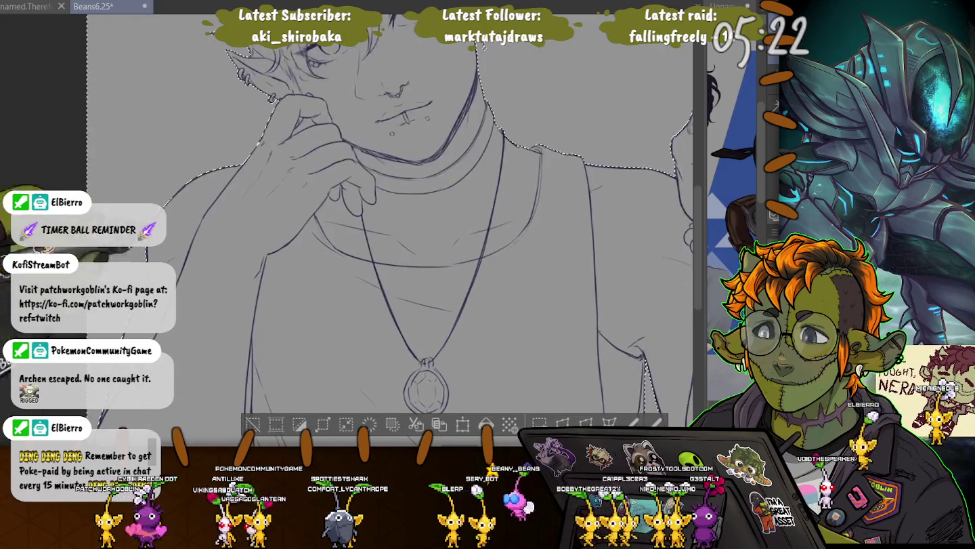
{"action": "scroll", "coordinate": [407, 237], "scroll_direction": "up", "scroll_amount": 5}
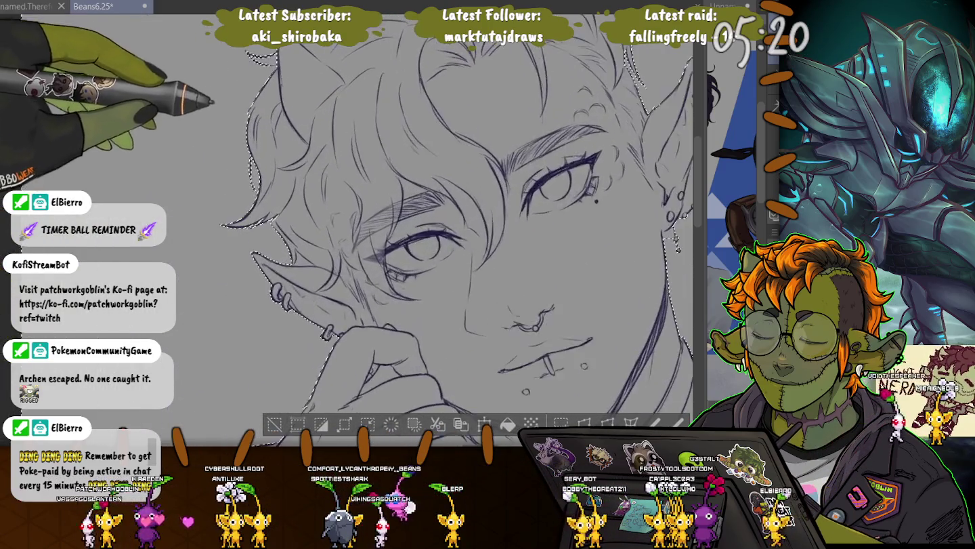
{"action": "scroll", "coordinate": [454, 230], "scroll_direction": "up", "scroll_amount": 3}
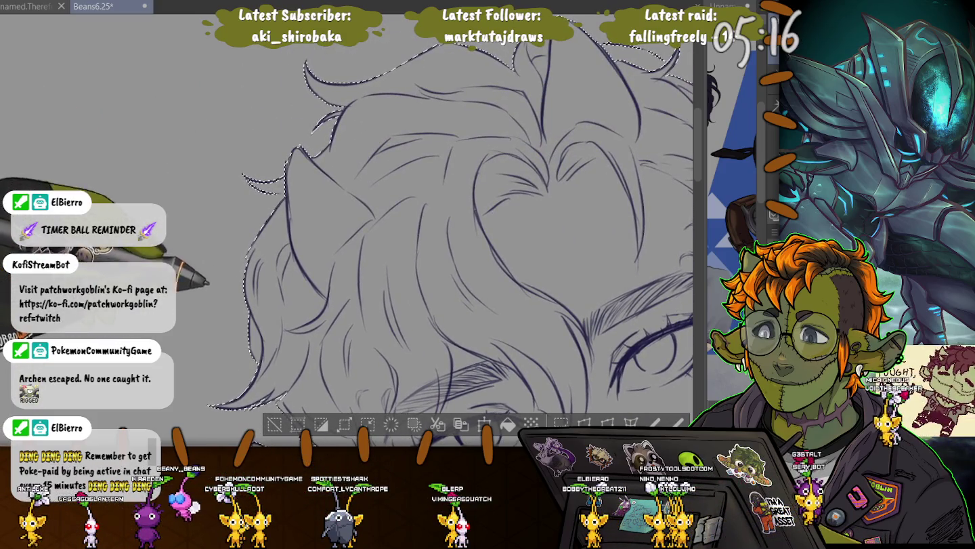
{"action": "scroll", "coordinate": [454, 230], "scroll_direction": "up", "scroll_amount": 2}
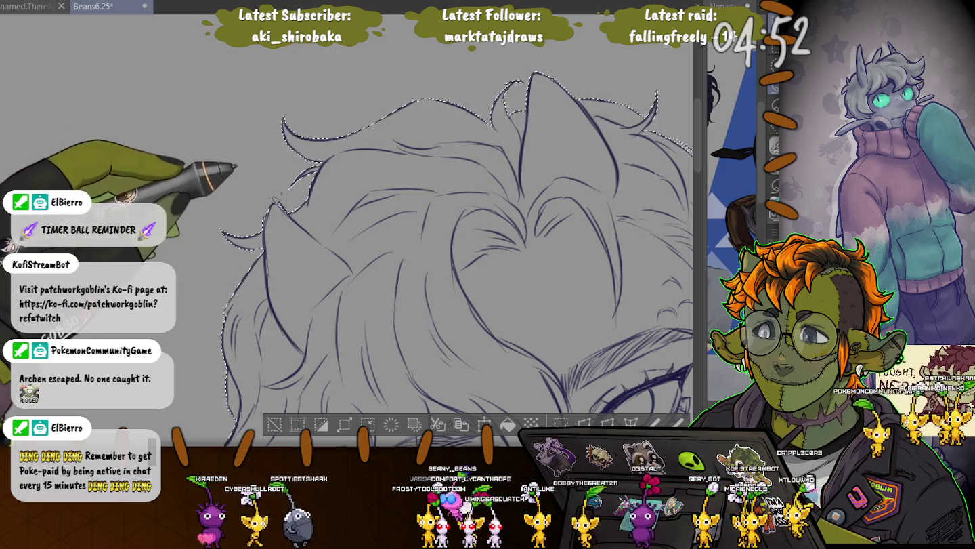
{"action": "left_click_drag", "start_coordinate": [473, 237], "coordinate": [308, 223]}
{"action": "left_click_drag", "start_coordinate": [267, 286], "coordinate": [241, 200]}
{"action": "left_click_drag", "start_coordinate": [405, 285], "coordinate": [386, 213]}
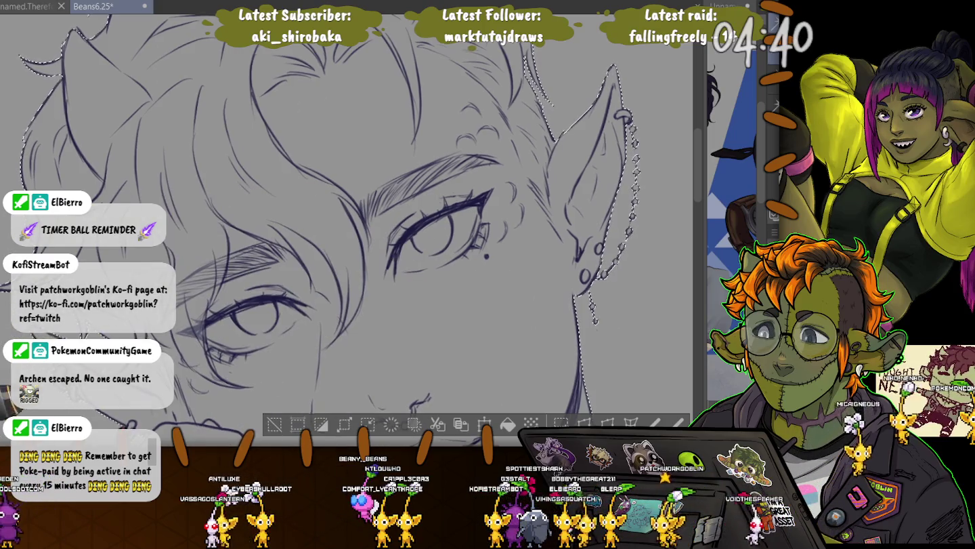
{"action": "key", "text": "h"}
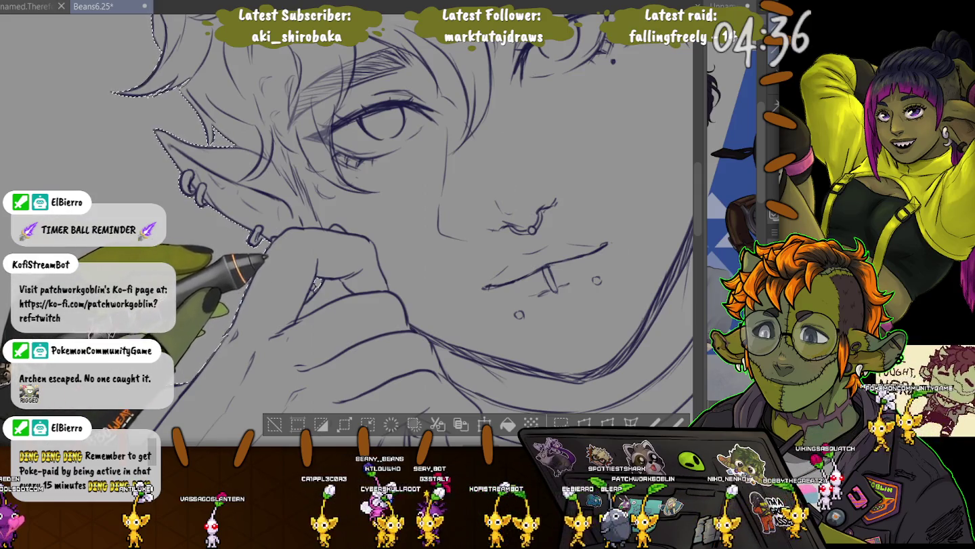
{"action": "scroll", "coordinate": [346, 224], "scroll_direction": "down", "scroll_amount": 5}
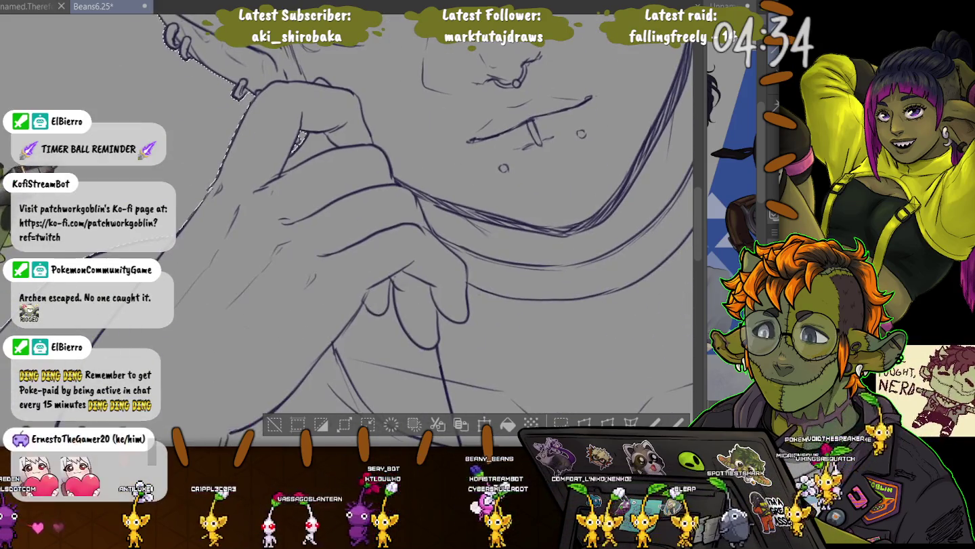
{"action": "key", "text": "ctrl+minus"}
{"action": "key", "text": "ctrl+minus"}
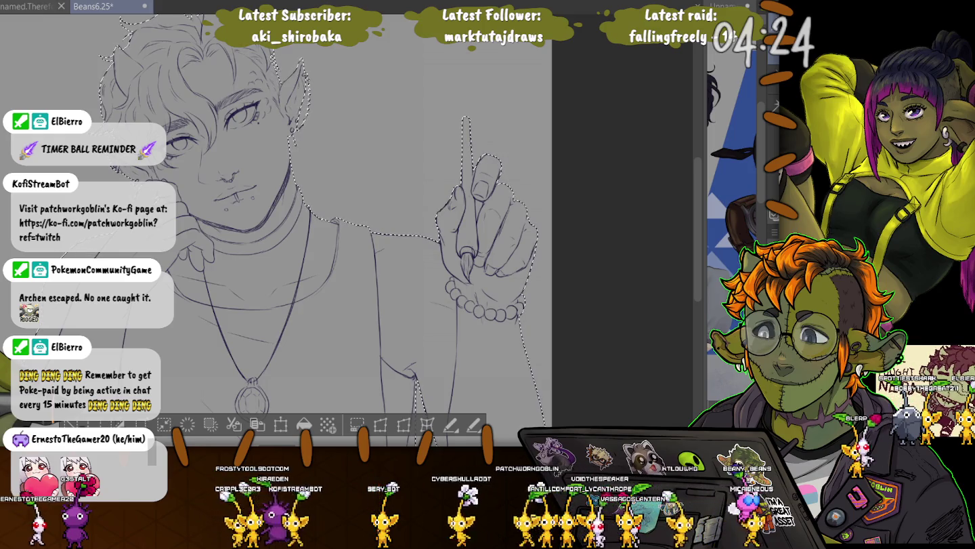
- Deselect the area around the figure, zoom out, and save Beans6.25
{"action": "key", "text": "ctrl+d"}
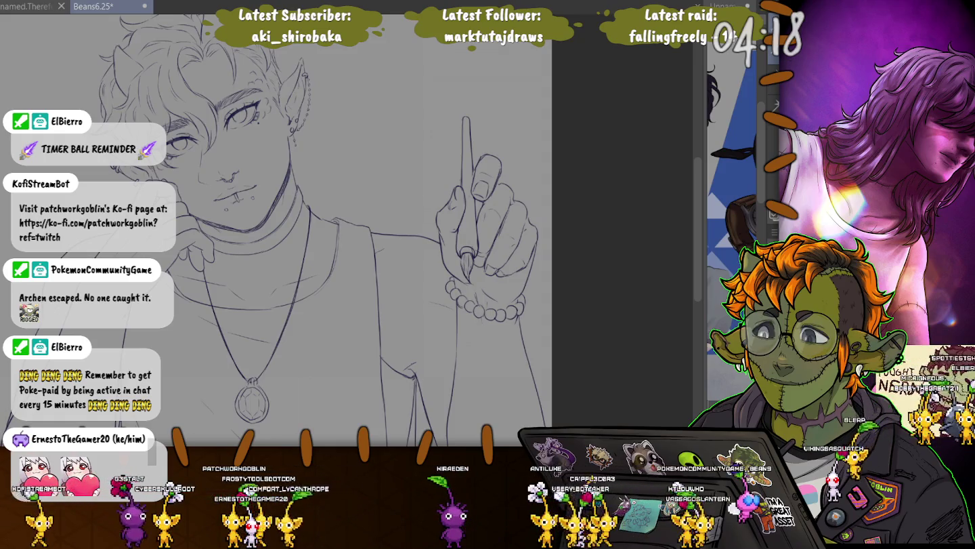
{"action": "scroll", "coordinate": [76, 203], "scroll_direction": "down", "scroll_amount": 3}
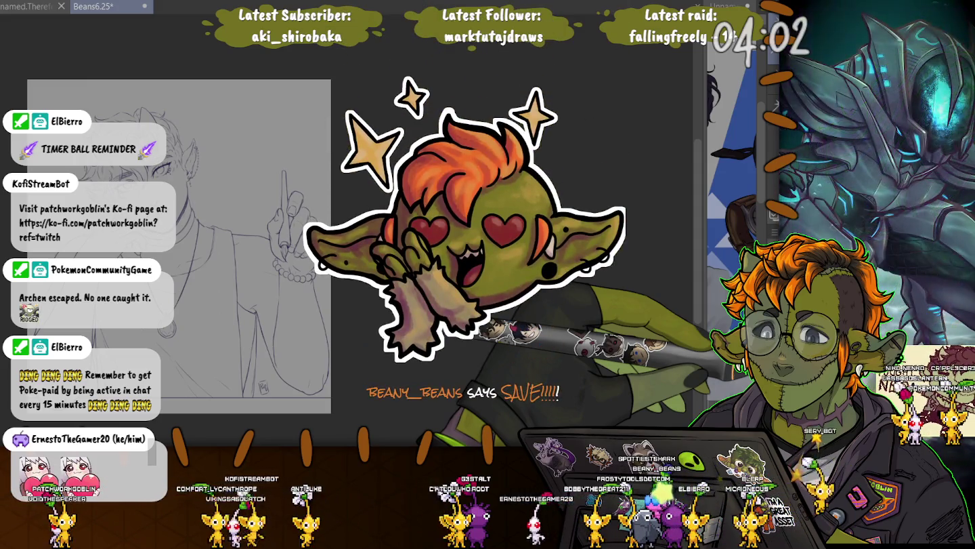
{"action": "key", "text": "ctrl+s"}
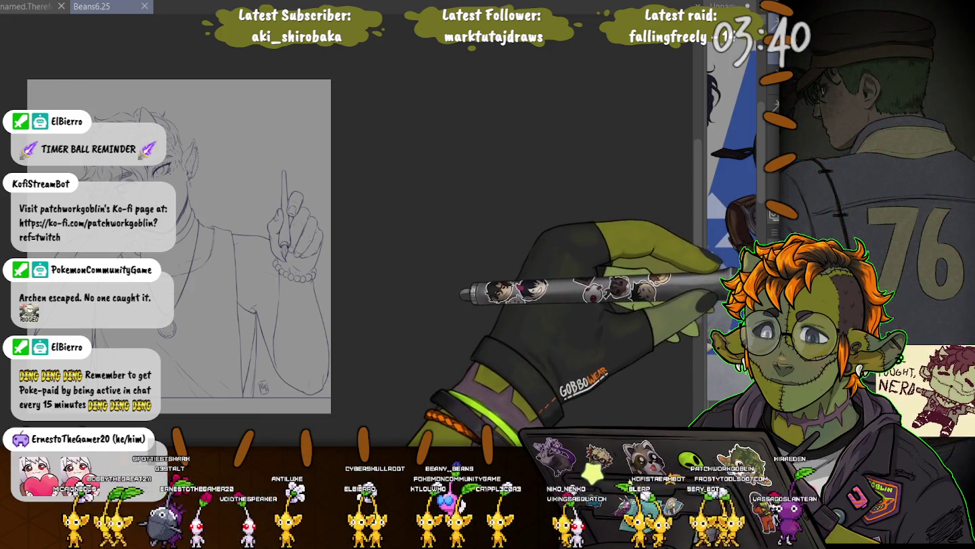
{"action": "left_click", "coordinate": [271, 122]}
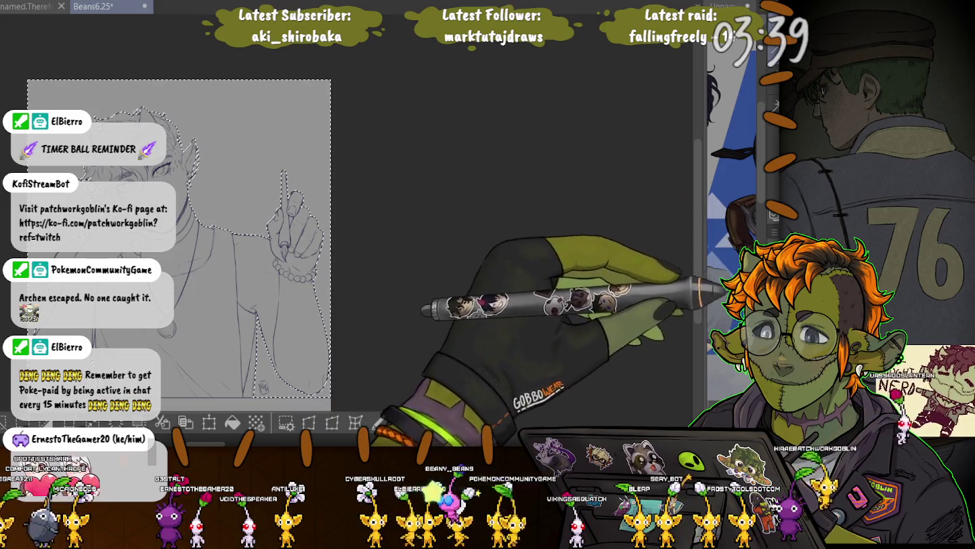
- Fill the selected background around the figure with dark navy and clear the selection
{"action": "left_click", "coordinate": [233, 422]}
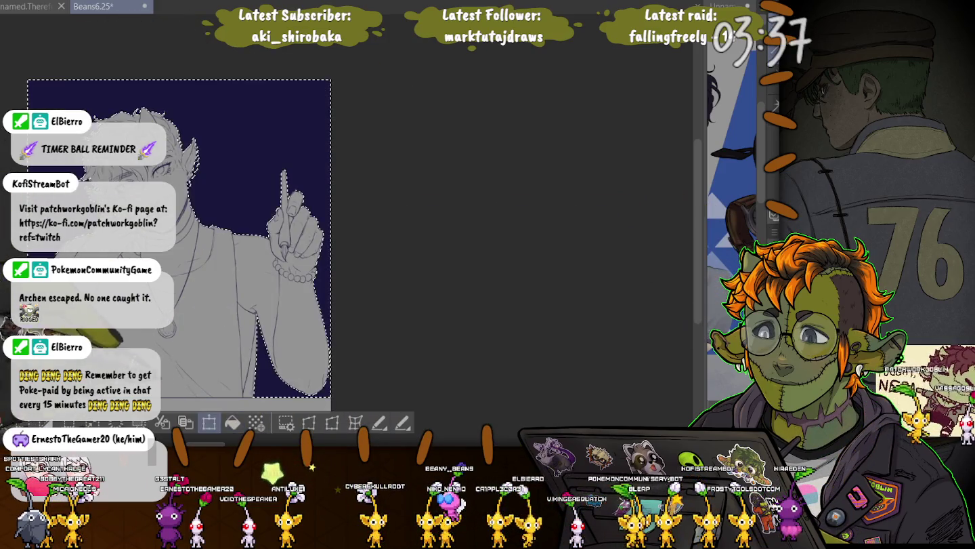
{"action": "key", "text": "ctrl+d"}
{"action": "left_click_drag", "start_coordinate": [179, 247], "coordinate": [291, 253]}
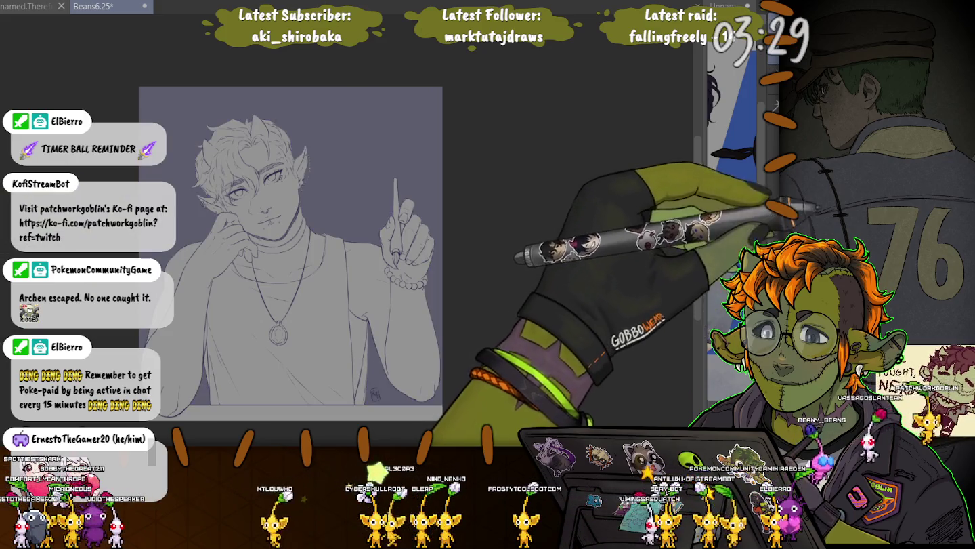
{"action": "key", "text": "ctrl+z"}
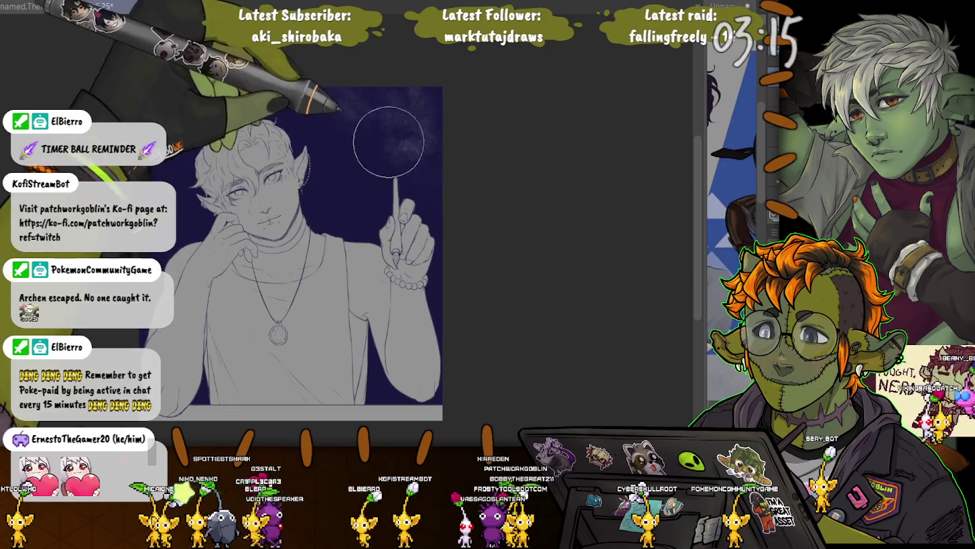
- Check the hand and face, fit the drawing to the window, and undo the chest construction circle
{"action": "scroll", "coordinate": [318, 117], "scroll_direction": "up", "scroll_amount": 5}
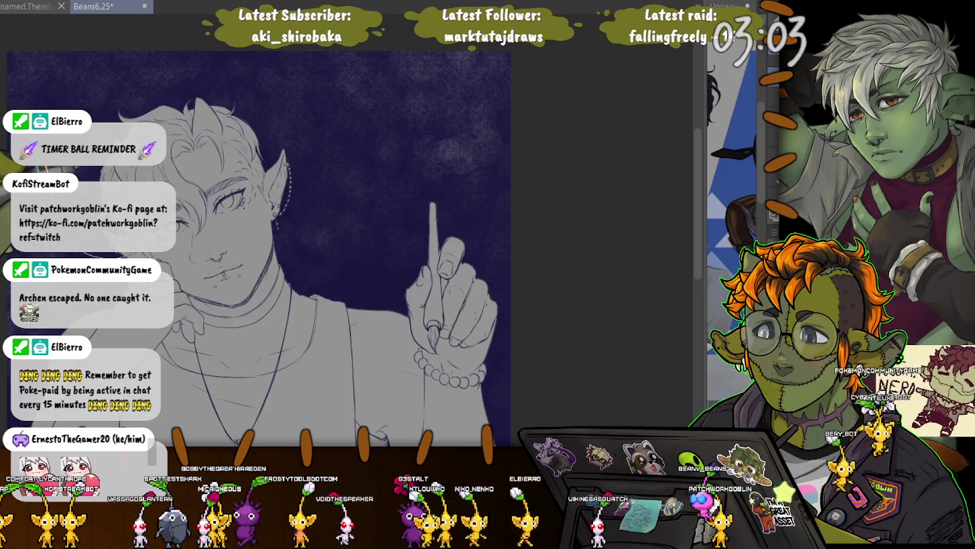
{"action": "left_click_drag", "start_coordinate": [427, 412], "coordinate": [481, 298]}
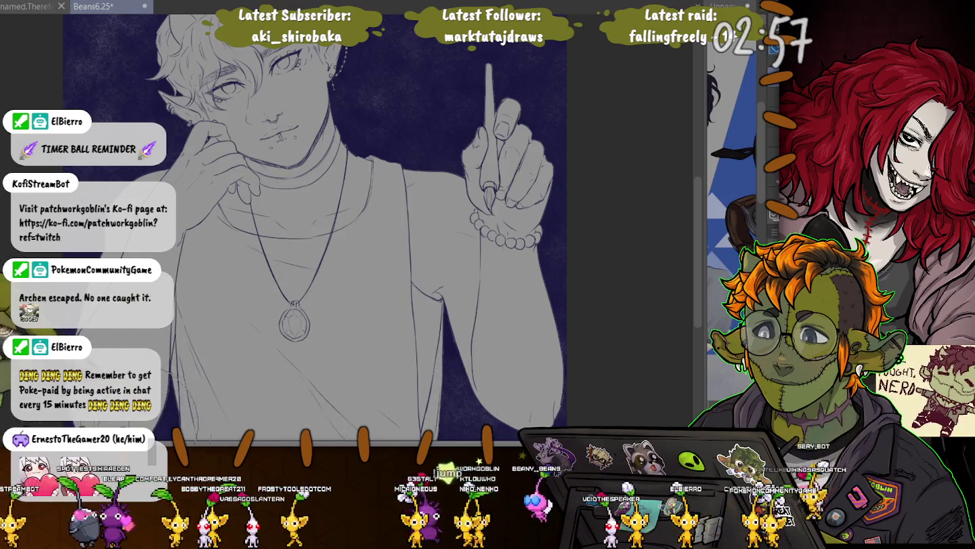
{"action": "left_click_drag", "start_coordinate": [68, 136], "coordinate": [92, 230]}
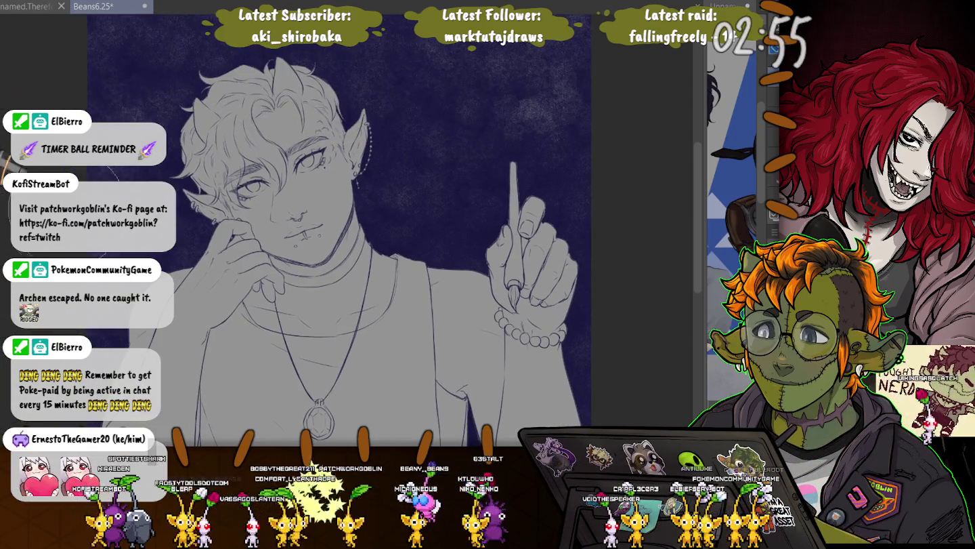
{"action": "key", "text": "ctrl+0"}
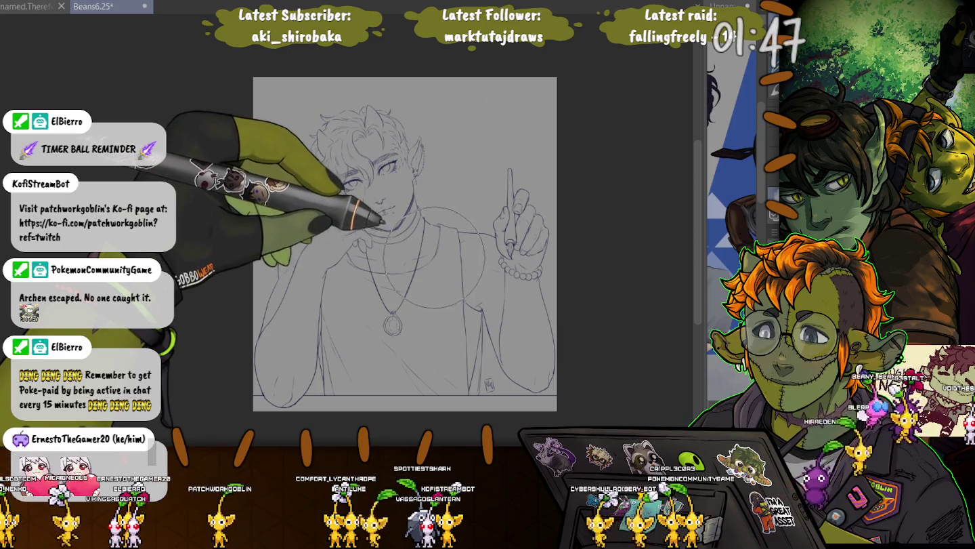
{"action": "key", "text": "ctrl+z"}
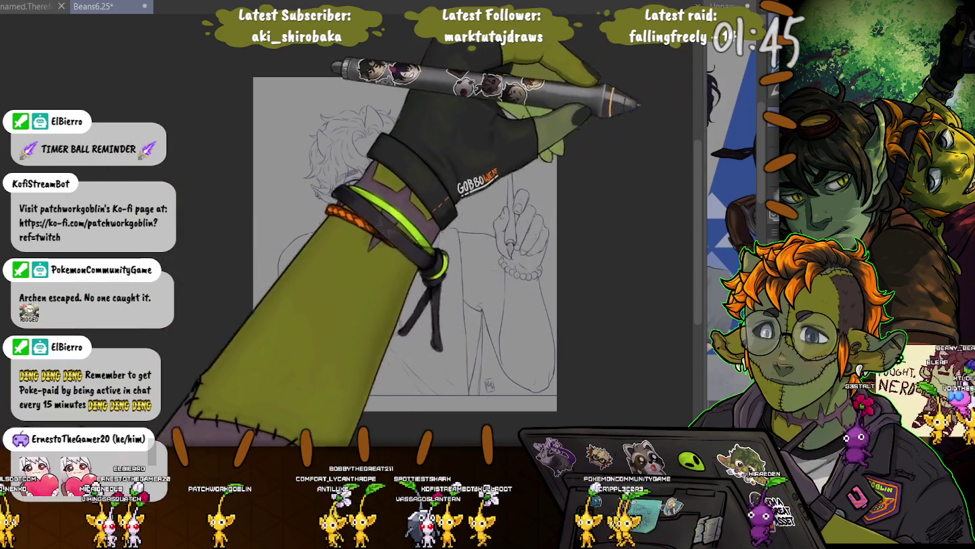